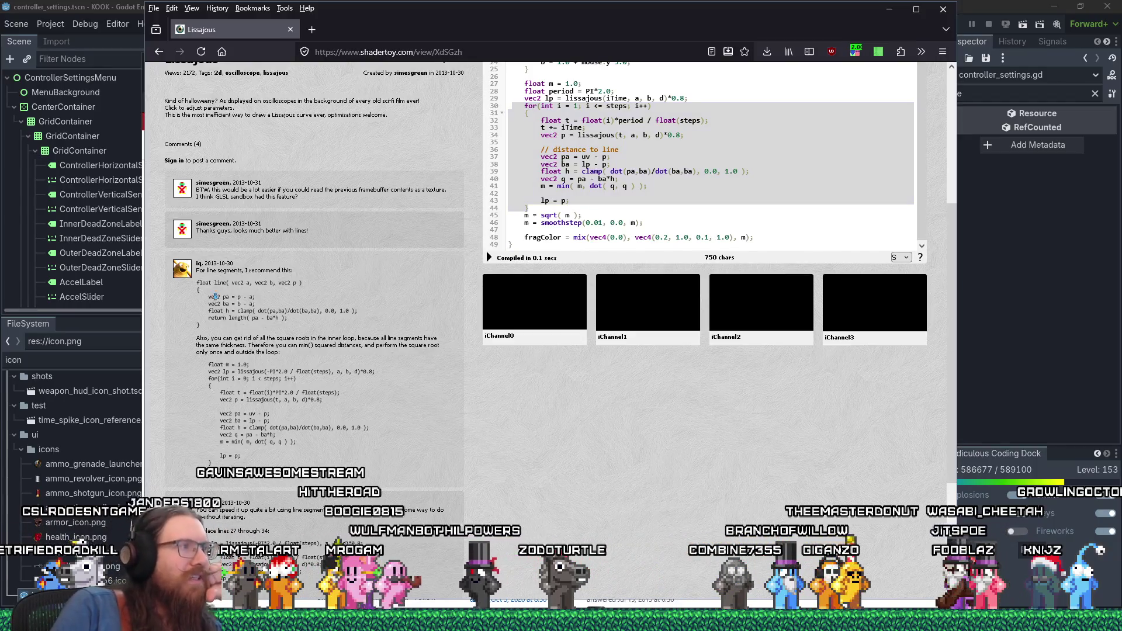
Select the line-distance code in the Shadertoy comment and briefly check the Godot settings window
{"action": "left_click_drag", "start_coordinate": [266, 318], "coordinate": [268, 324]}
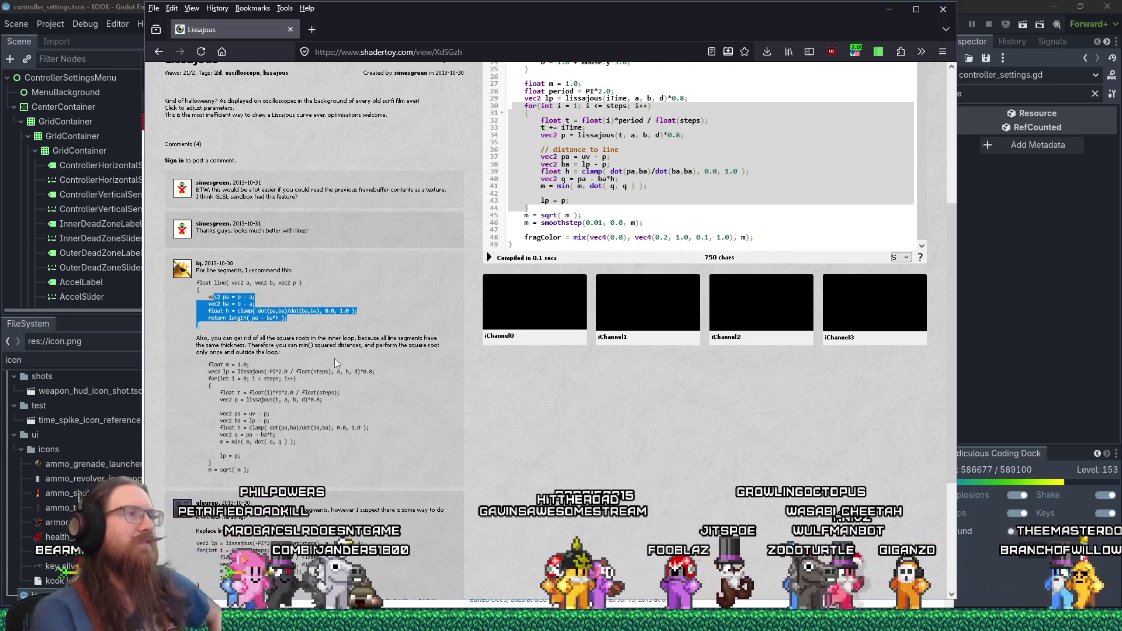
{"action": "key", "text": "alt+Tab"}
{"action": "key", "text": "alt+Tab"}
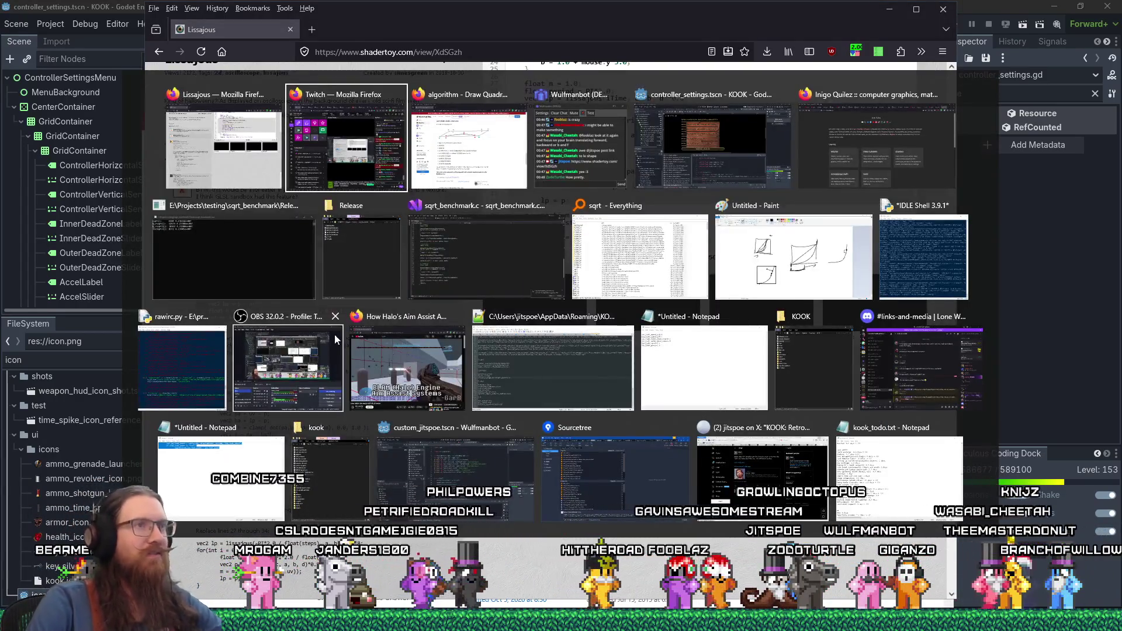
{"action": "key", "text": "alt+Tab"}
{"action": "key", "text": "alt+Tab"}
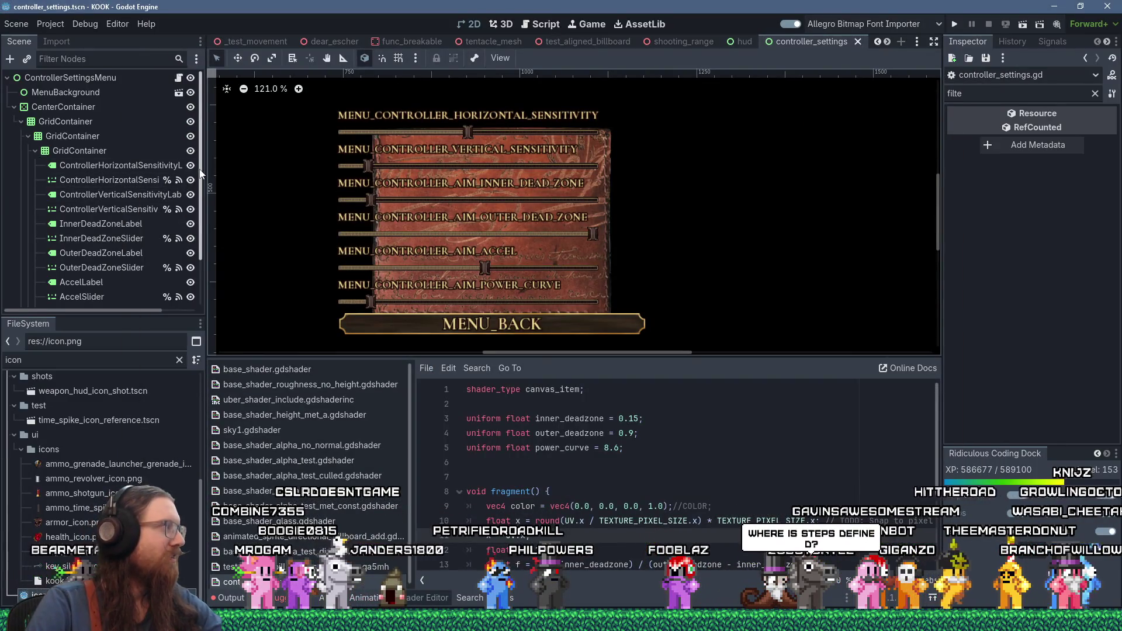
{"action": "key", "text": "alt+Tab"}
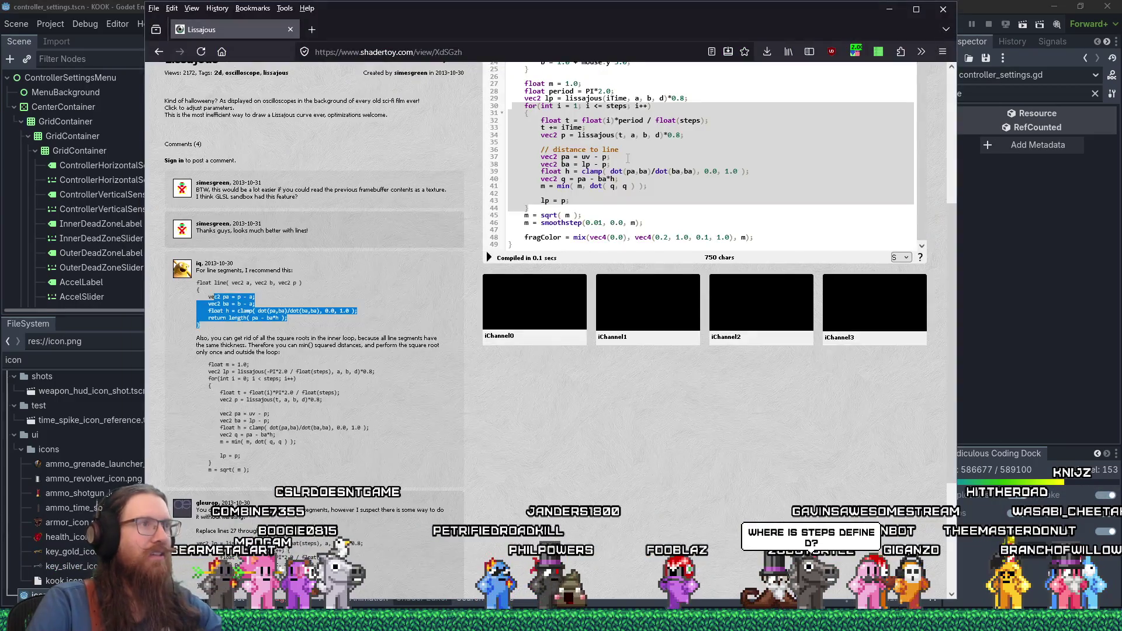
Find the steps constant 200 on line 5 of the Lissajous shader and read the comments
{"action": "scroll", "coordinate": [627, 157], "scroll_direction": "up", "scroll_amount": 5}
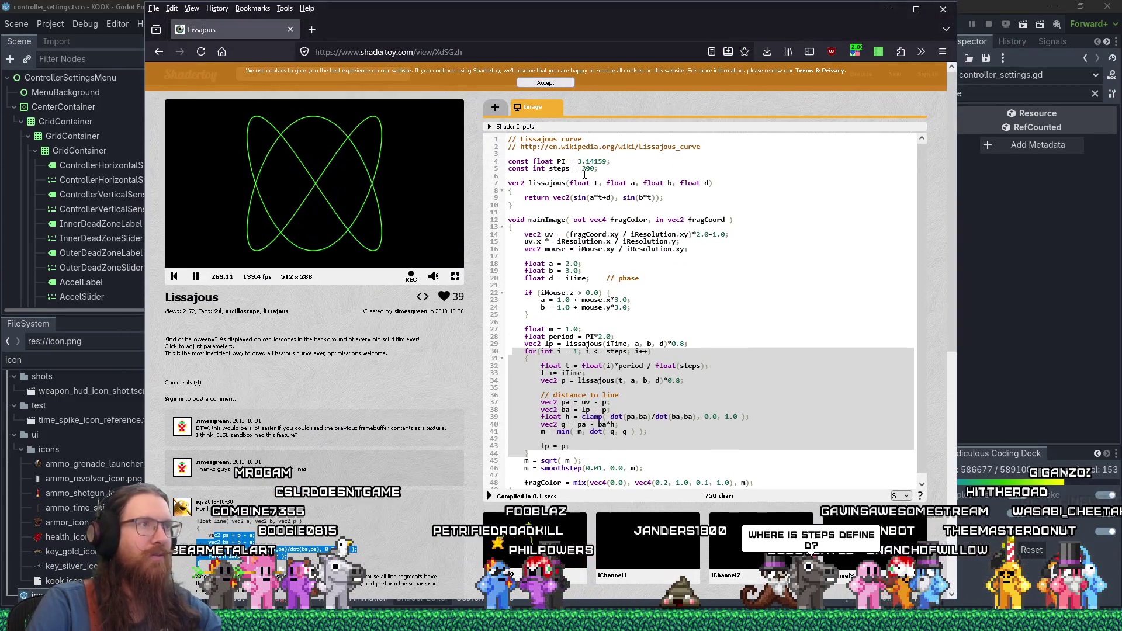
{"action": "double_click", "coordinate": [583, 172]}
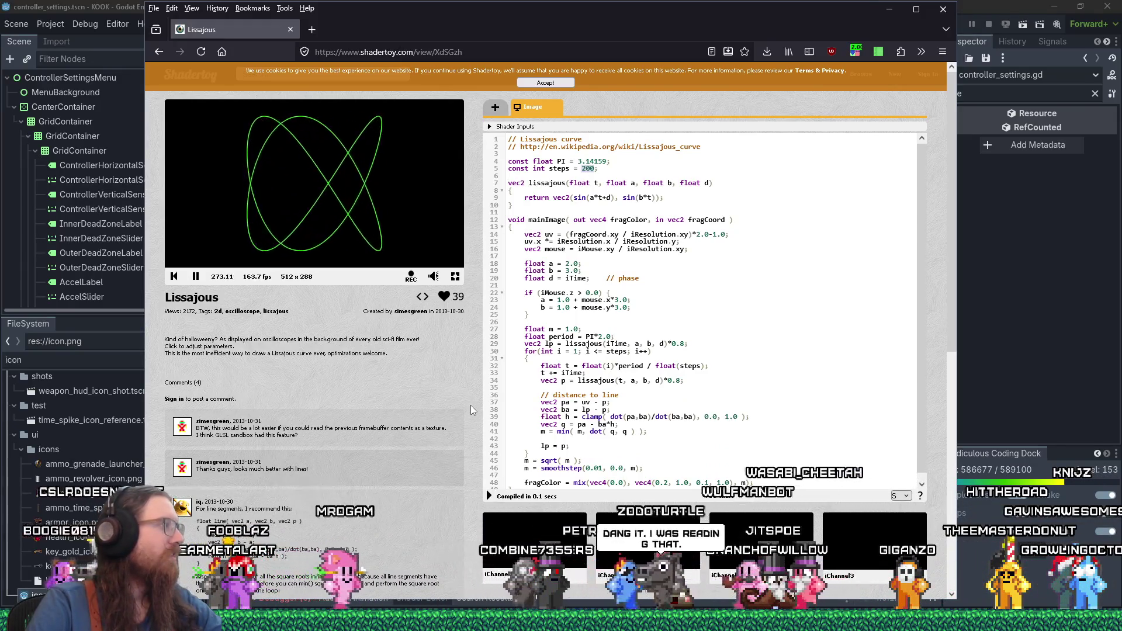
{"action": "scroll", "coordinate": [419, 423], "scroll_direction": "down", "scroll_amount": 2}
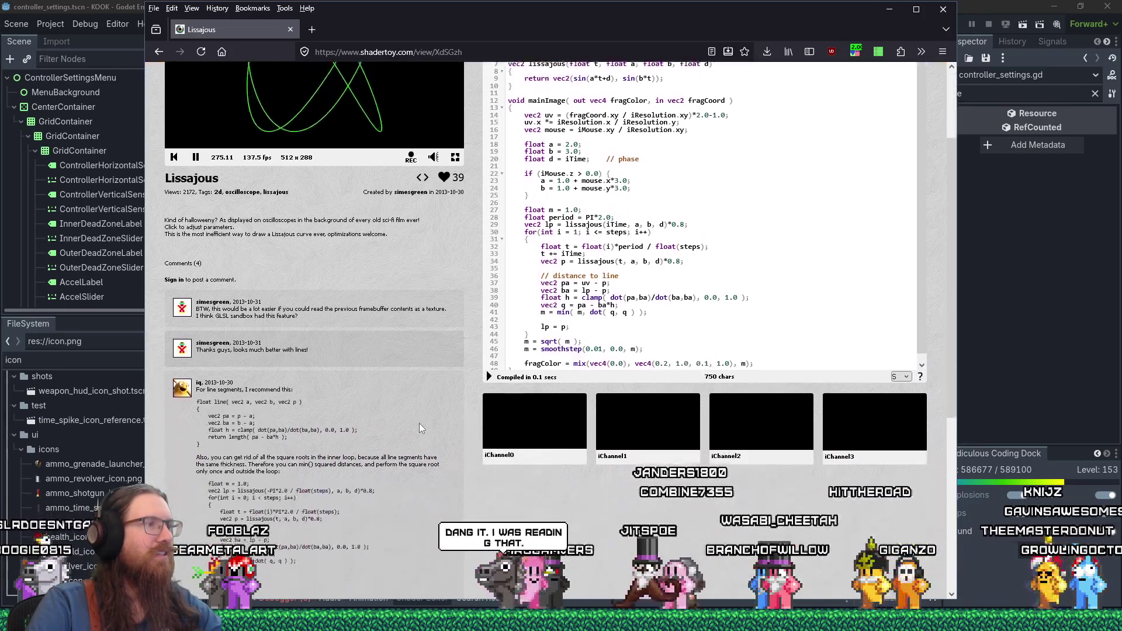
{"action": "scroll", "coordinate": [419, 423], "scroll_direction": "down", "scroll_amount": 2}
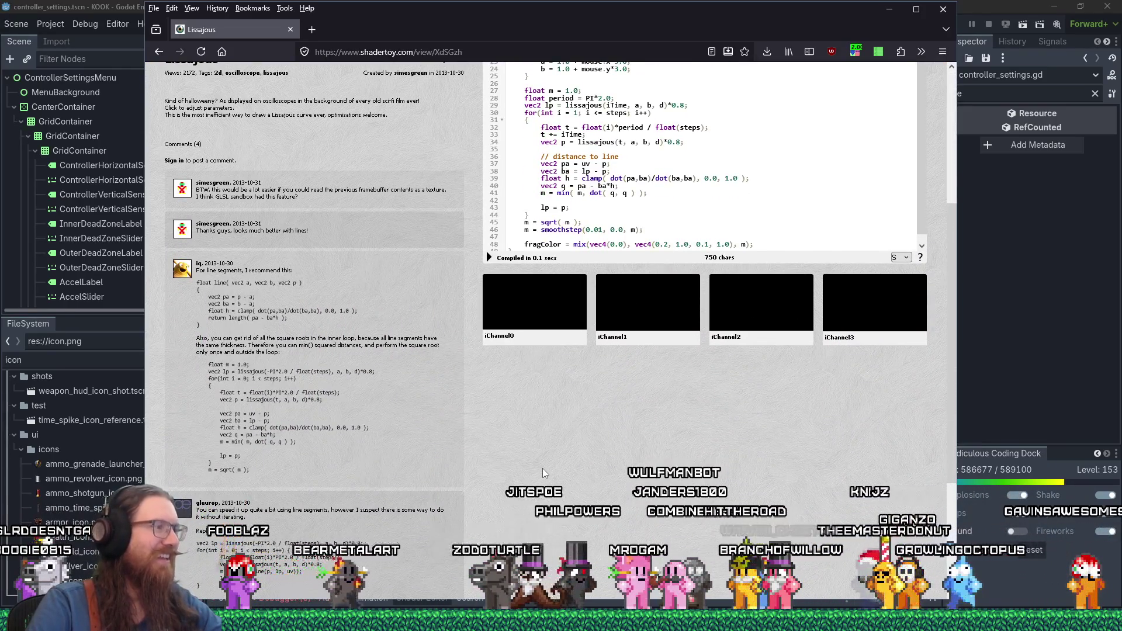
{"action": "scroll", "coordinate": [542, 468], "scroll_direction": "down", "scroll_amount": 1}
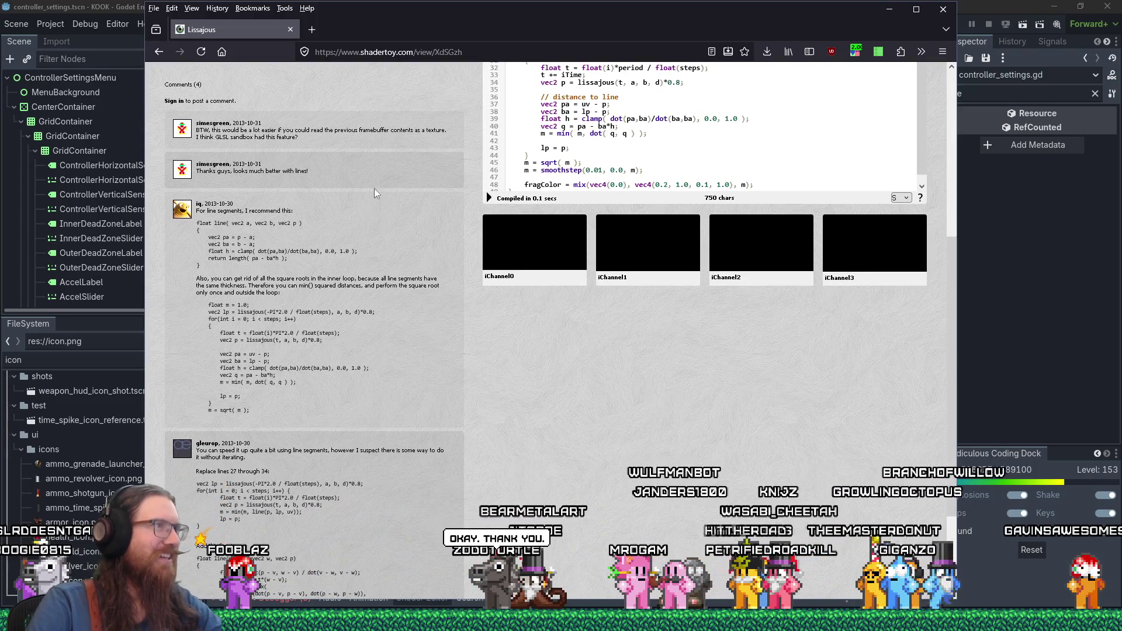
Select the Shadertoy page address and return to the Godot controller settings scene
{"action": "key", "text": "ctrl+l"}
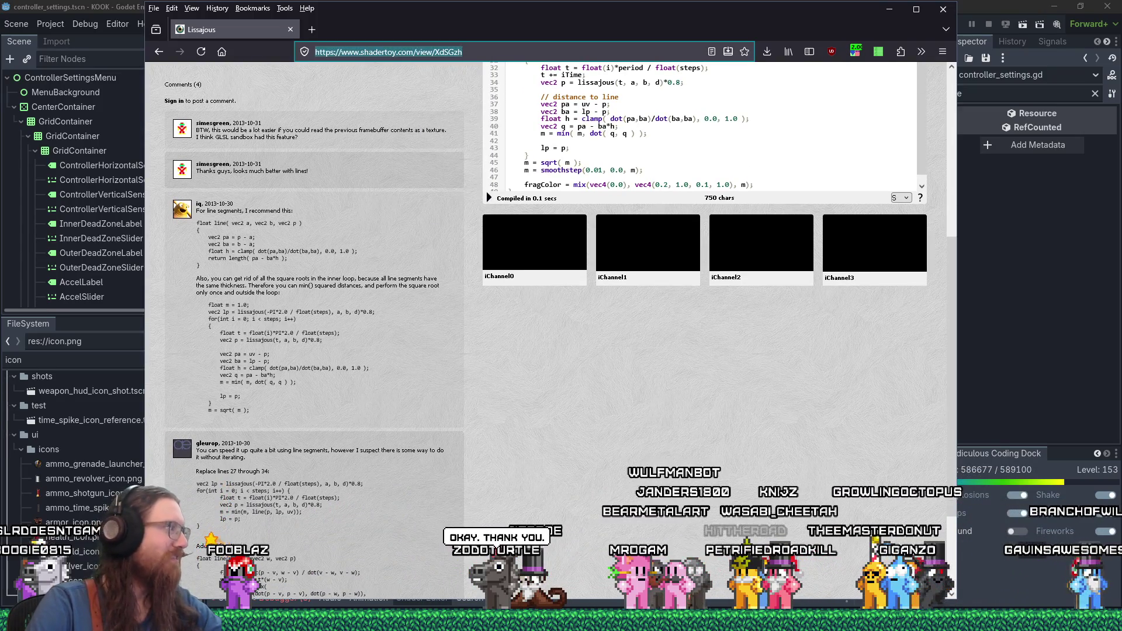
{"action": "key", "text": "alt+Tab"}
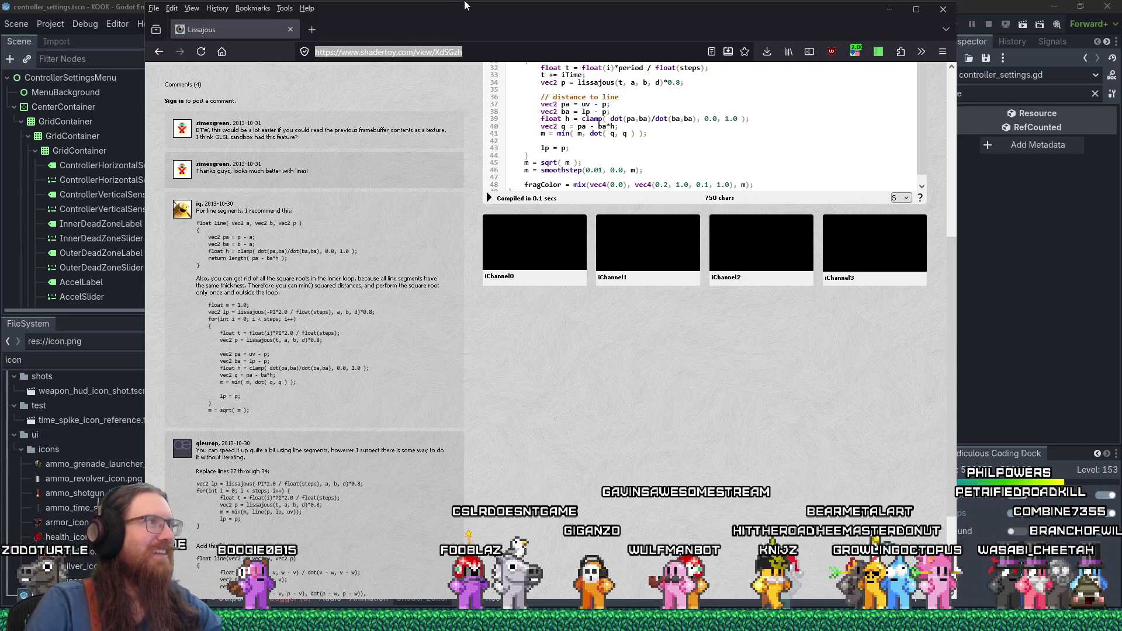
{"action": "key", "text": "alt+Tab"}
{"action": "scroll", "coordinate": [104, 216], "scroll_direction": "down", "scroll_amount": 3}
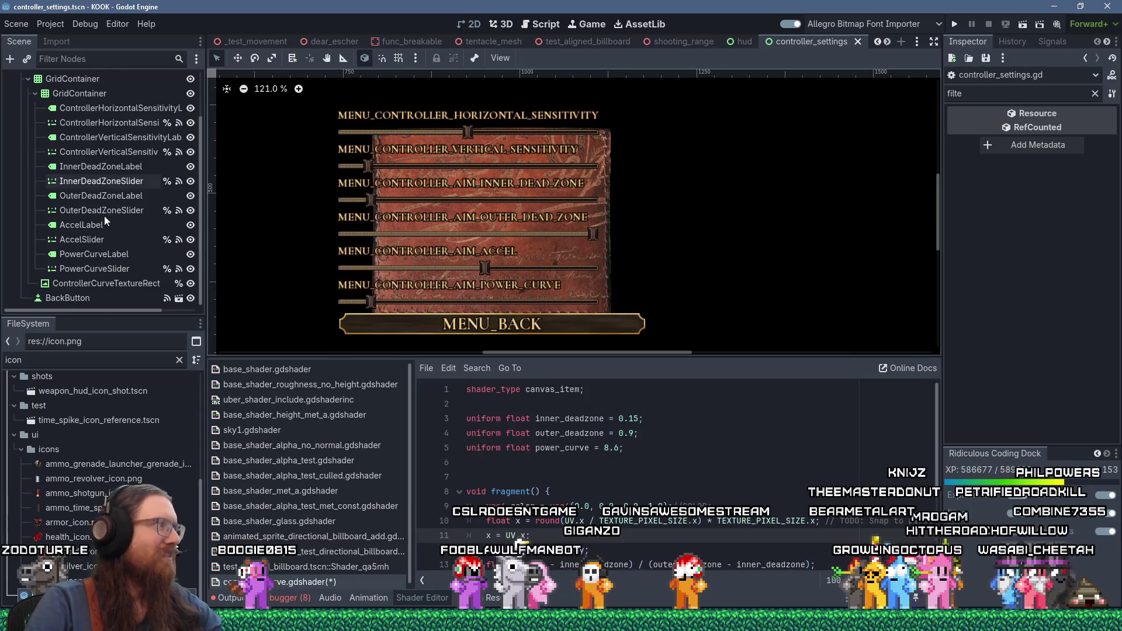
Select ControllerCurveTextureRect, clear the Inspector filter and Quick Load icon.png as its Texture
{"action": "left_click", "coordinate": [128, 284]}
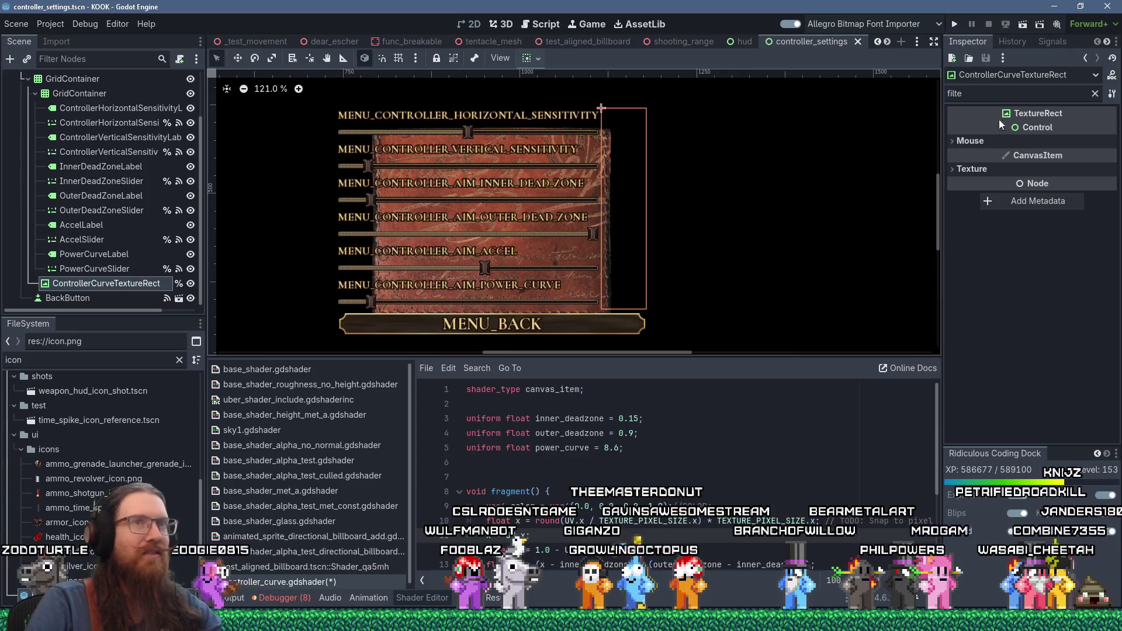
{"action": "left_click", "coordinate": [1093, 93]}
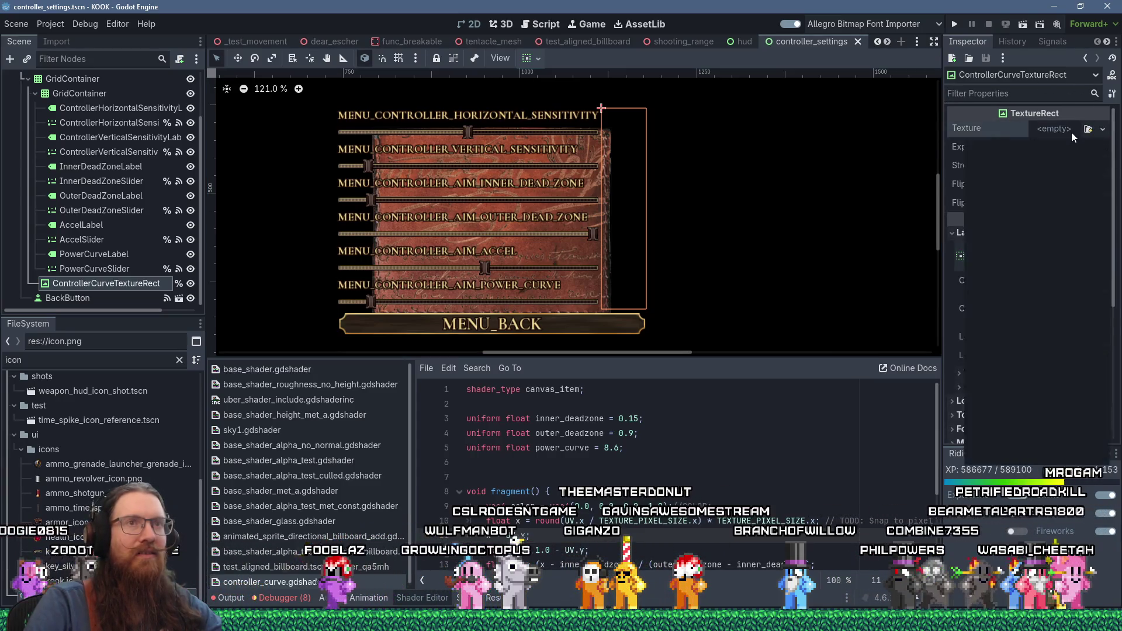
{"action": "left_click", "coordinate": [1071, 130]}
{"action": "left_click", "coordinate": [1013, 441]}
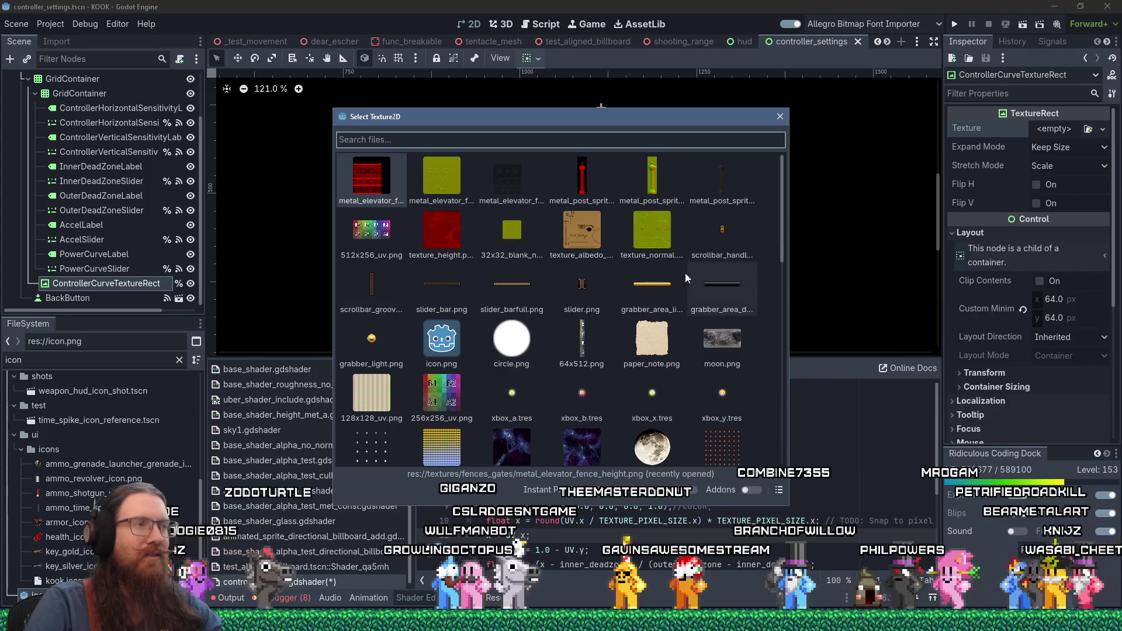
{"action": "left_click", "coordinate": [454, 347]}
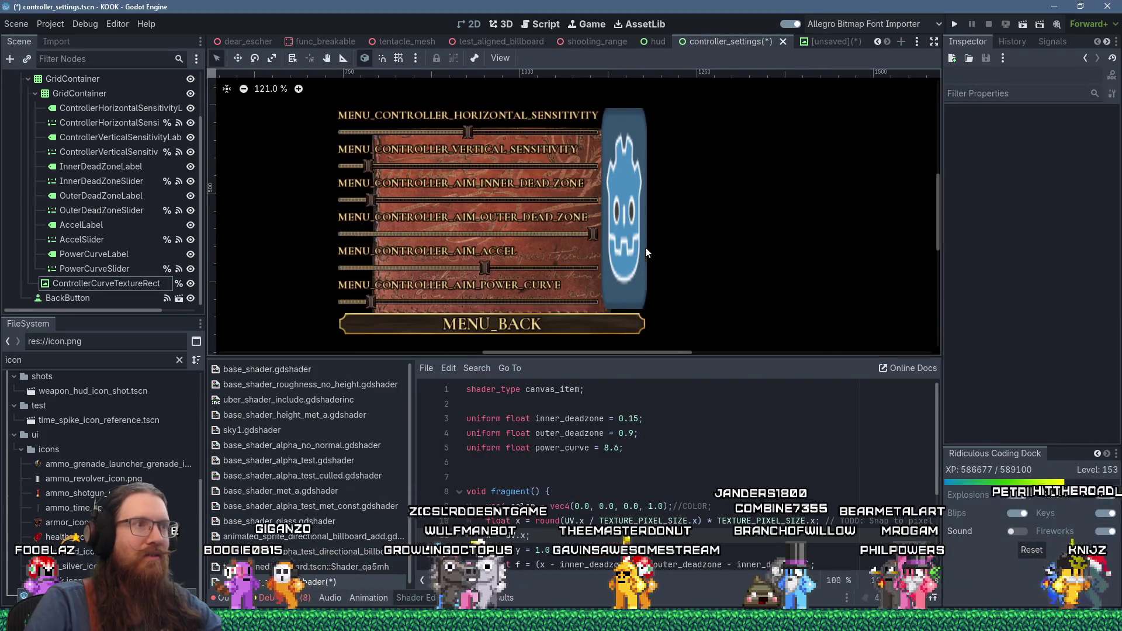
Set the texture rect's Stretch Mode to Keep so icon.png shows at native size
{"action": "left_click", "coordinate": [625, 244]}
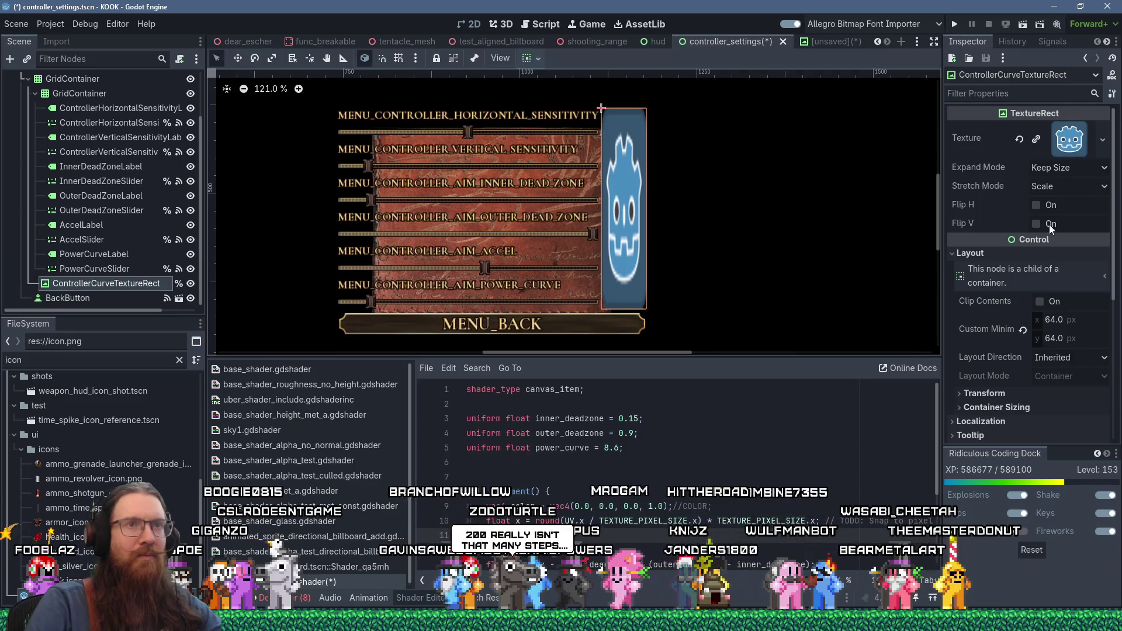
{"action": "left_click", "coordinate": [1060, 188]}
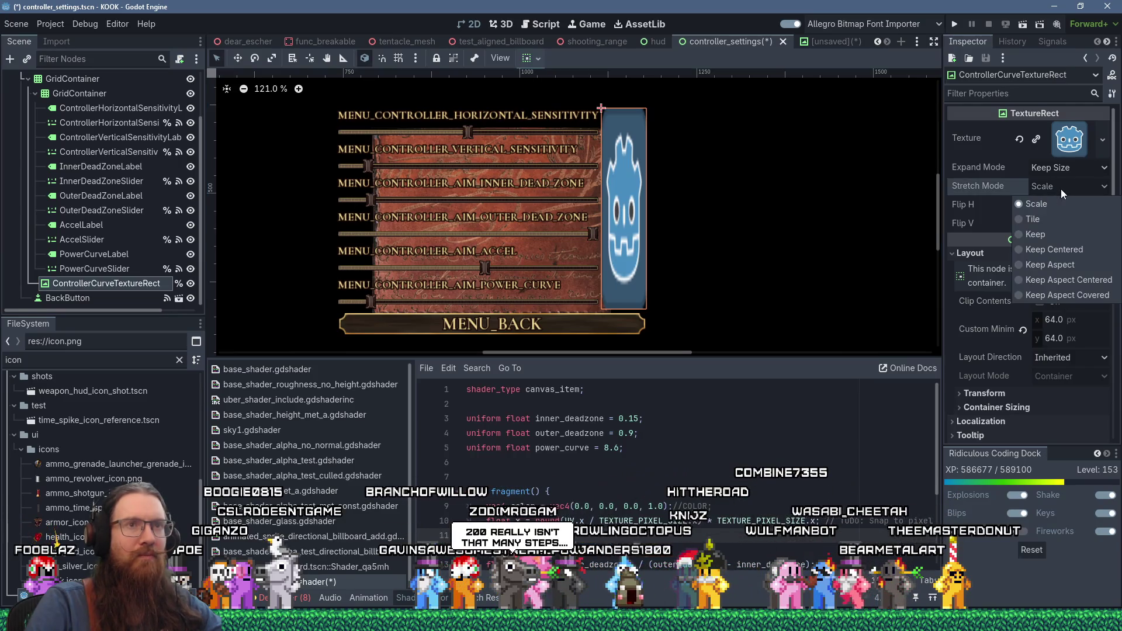
{"action": "left_click", "coordinate": [1049, 233]}
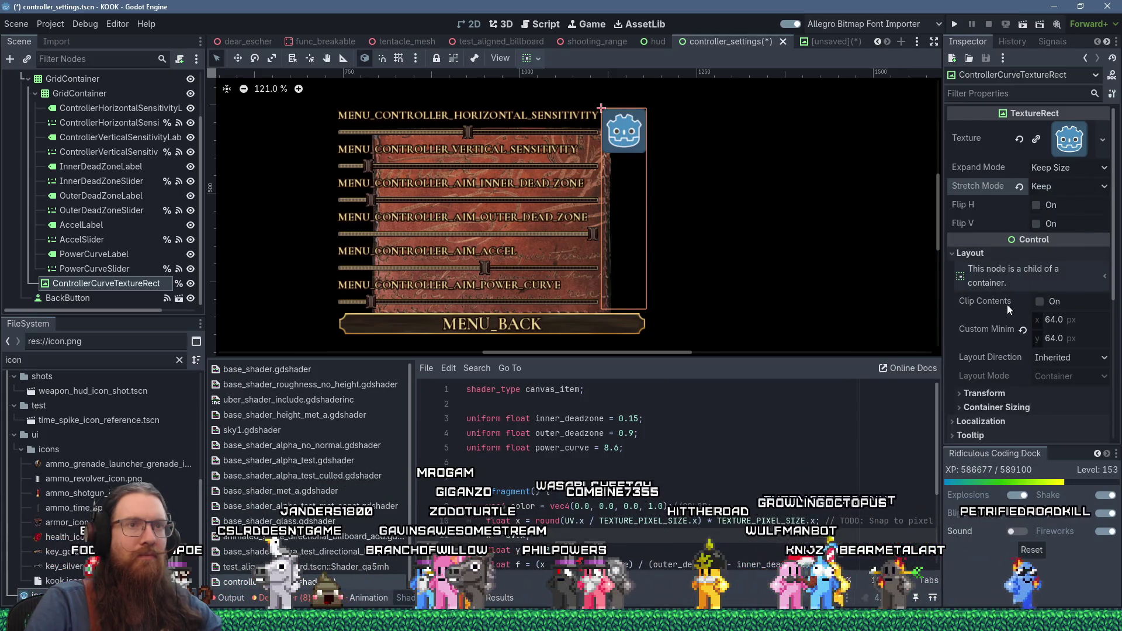
{"action": "scroll", "coordinate": [1024, 374], "scroll_direction": "down", "scroll_amount": 3}
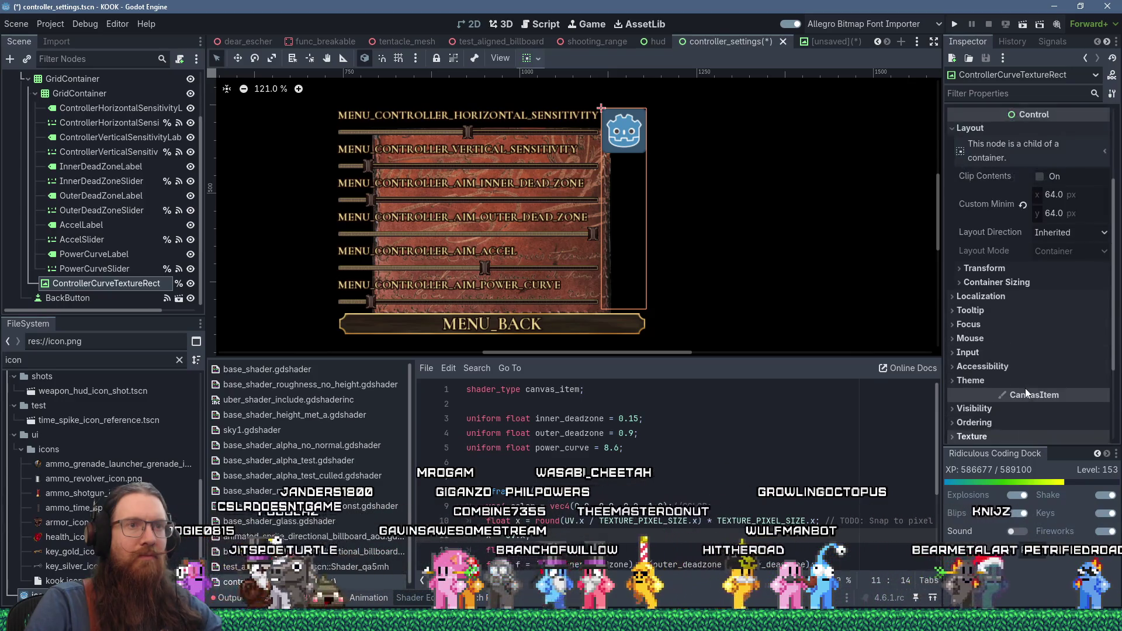
{"action": "scroll", "coordinate": [1024, 388], "scroll_direction": "up", "scroll_amount": 3}
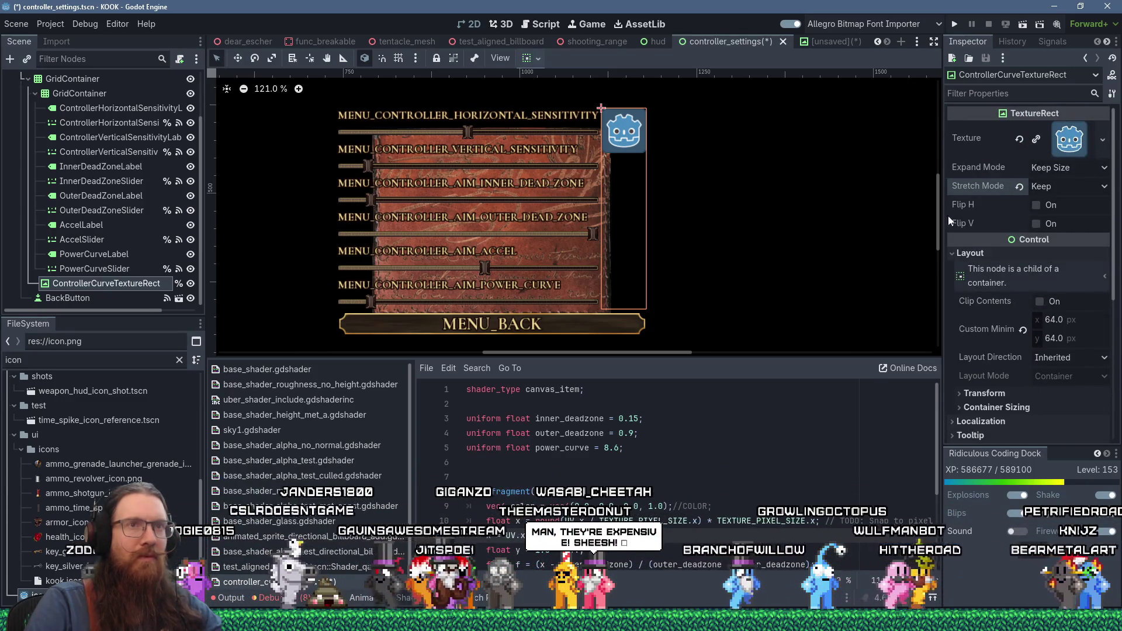
{"action": "scroll", "coordinate": [984, 399], "scroll_direction": "down", "scroll_amount": 1}
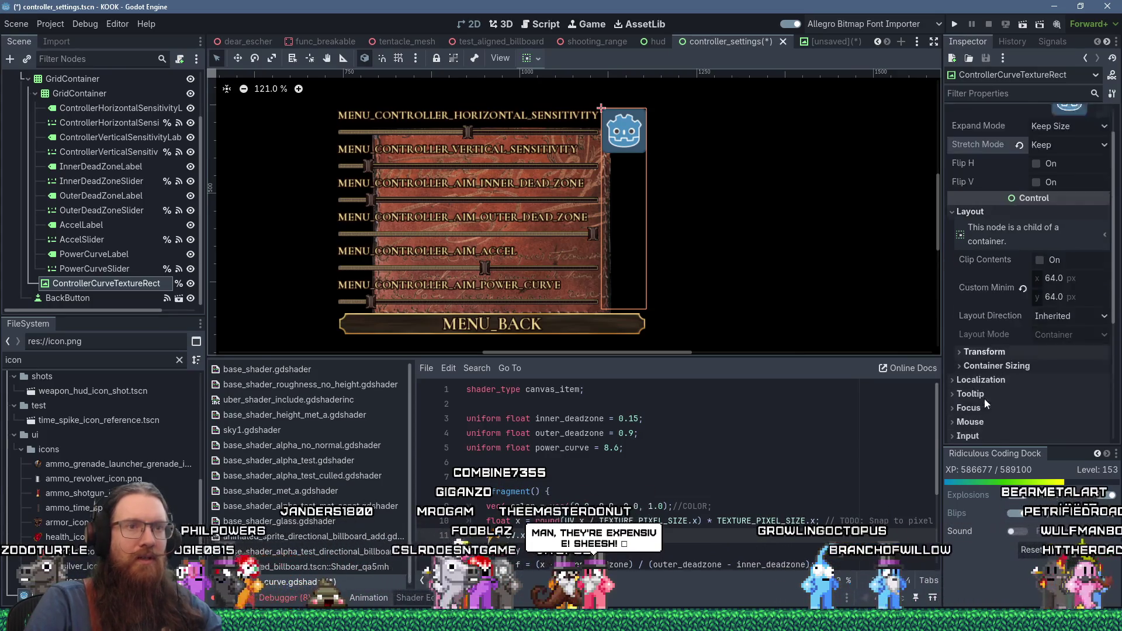
{"action": "scroll", "coordinate": [985, 390], "scroll_direction": "down", "scroll_amount": 1}
{"action": "scroll", "coordinate": [991, 349], "scroll_direction": "down", "scroll_amount": 3}
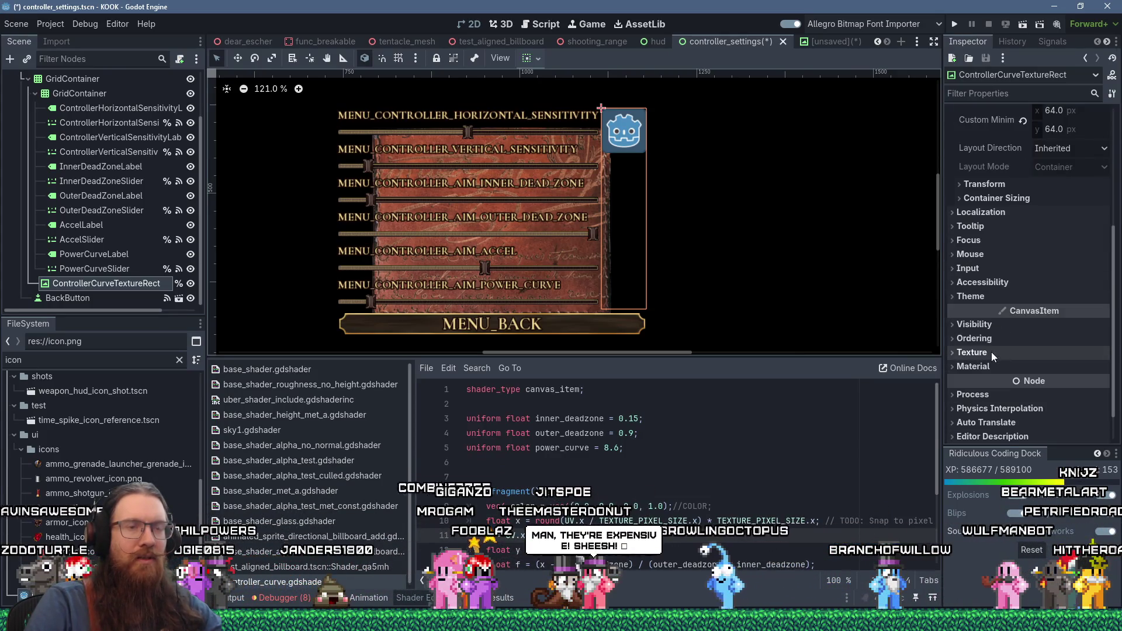
Give the rect's Material property a new ShaderMaterial
{"action": "left_click", "coordinate": [989, 366]}
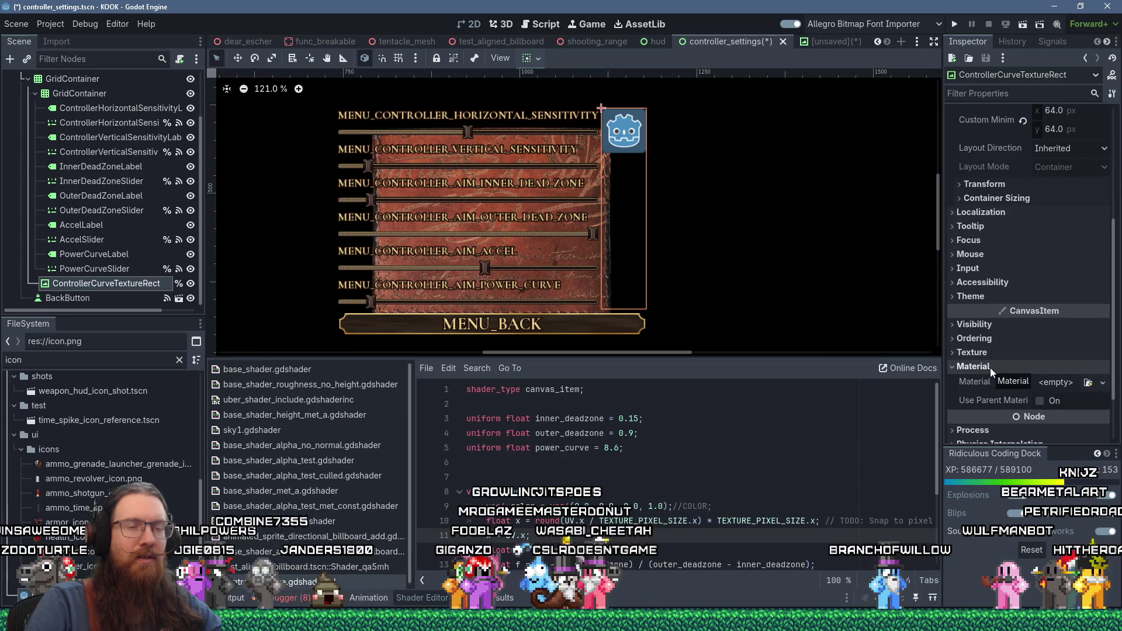
{"action": "left_click", "coordinate": [1071, 381]}
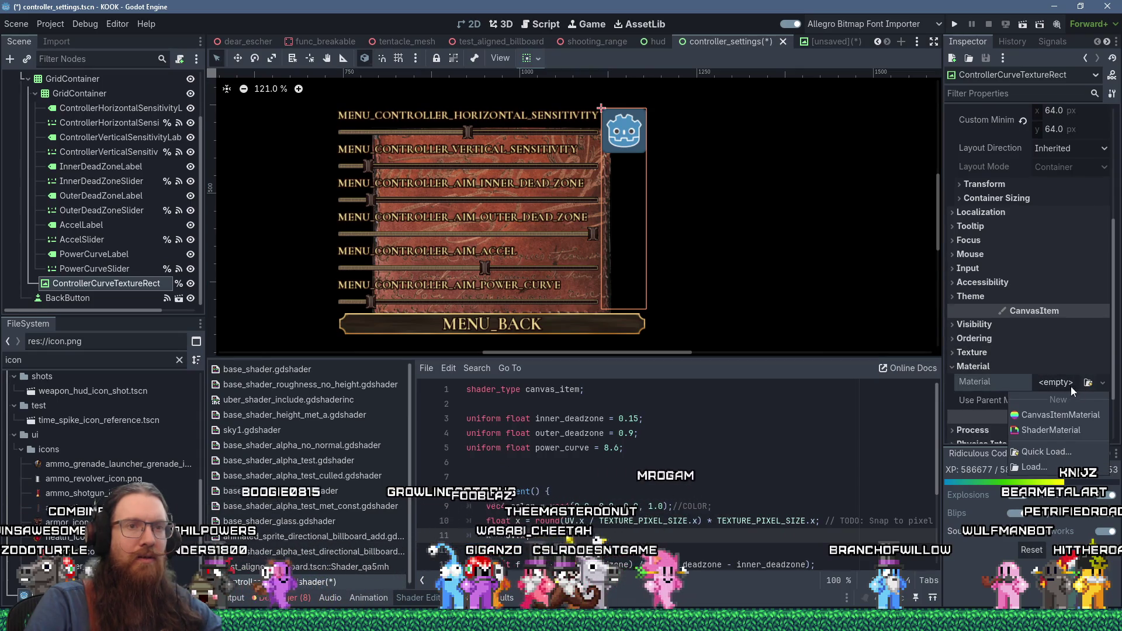
{"action": "left_click", "coordinate": [1059, 432]}
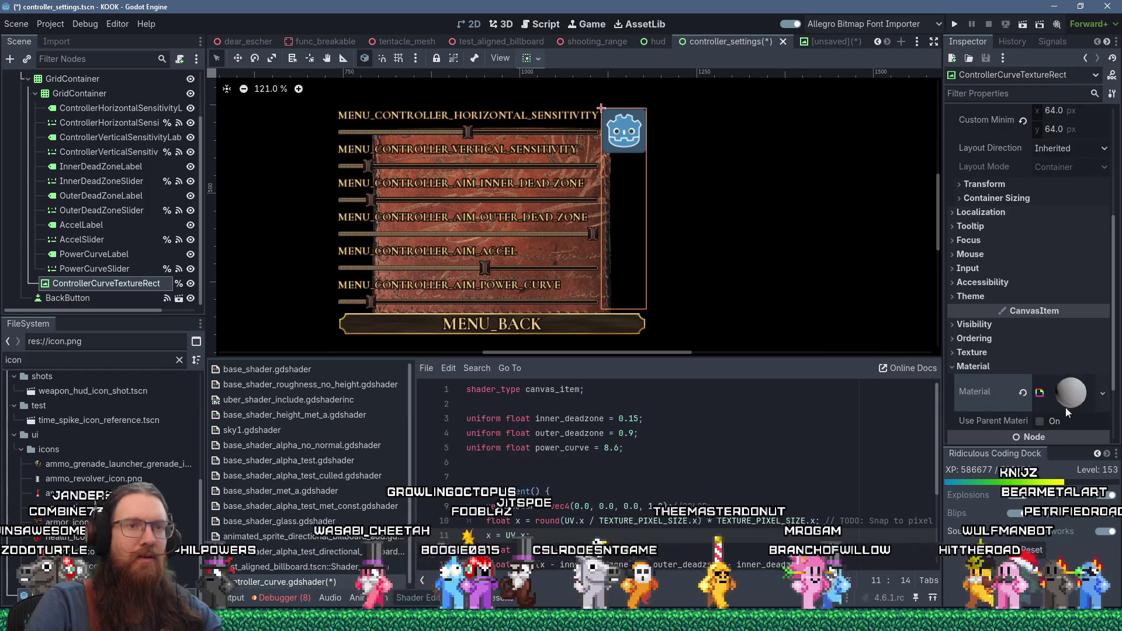
Bring up Quick Load for the material's empty Shader slot
{"action": "scroll", "coordinate": [1069, 397], "scroll_direction": "down", "scroll_amount": 3}
{"action": "scroll", "coordinate": [1073, 384], "scroll_direction": "down", "scroll_amount": 2}
{"action": "left_click", "coordinate": [1057, 290]}
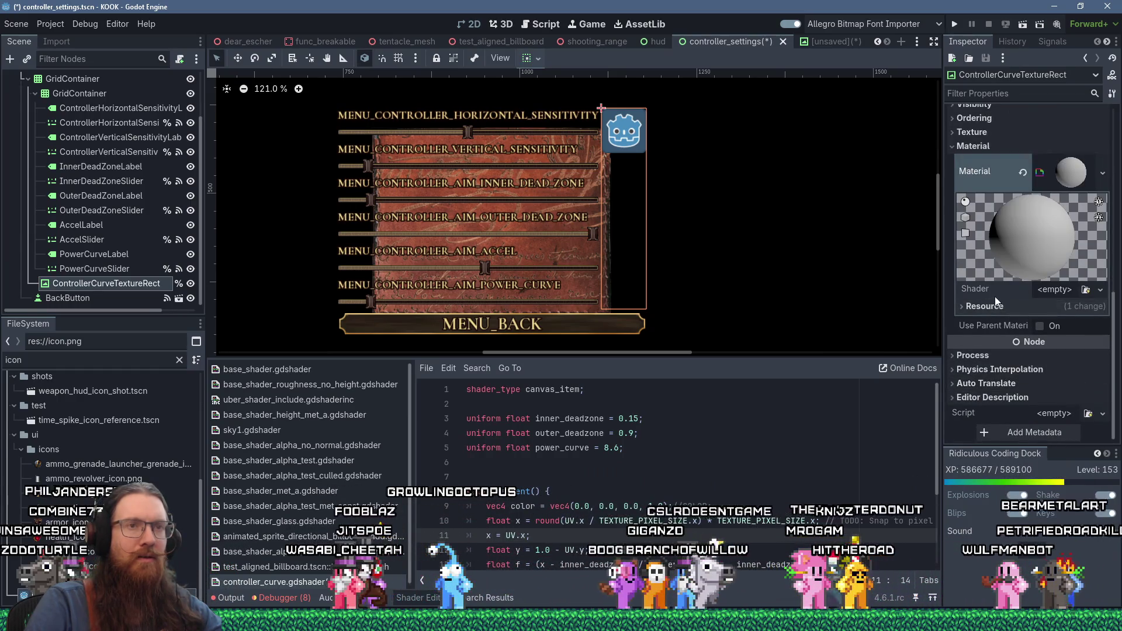
{"action": "left_click", "coordinate": [1061, 334]}
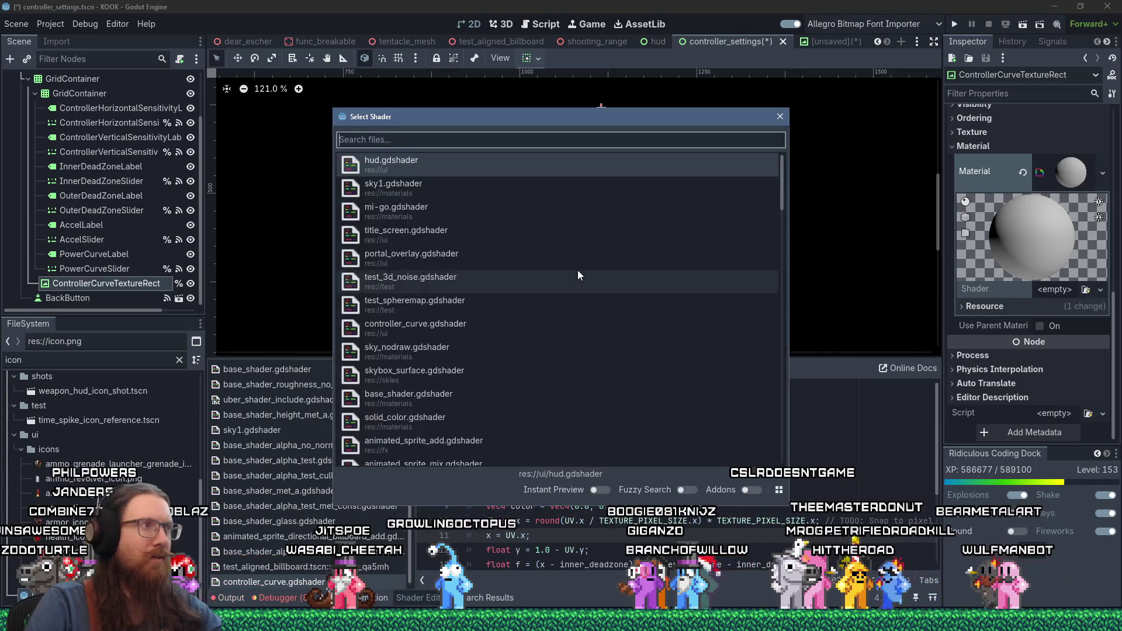
Search 'contro' and assign controller_curve.gdshader to the texture rect's material
{"action": "type", "text": "contro"}
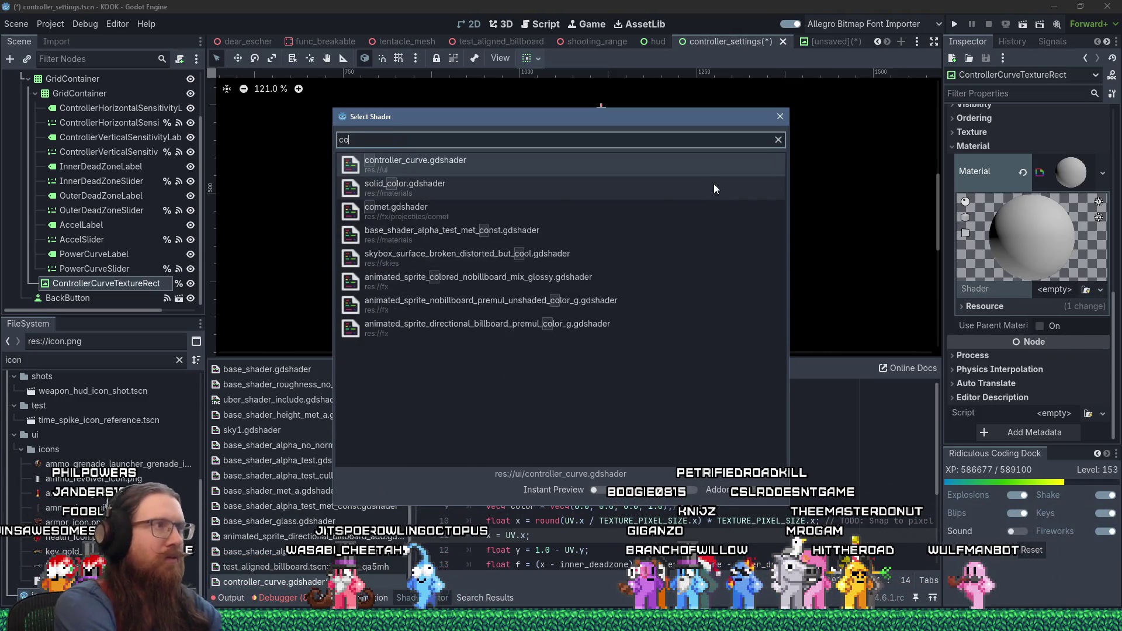
{"action": "double_click", "coordinate": [699, 167]}
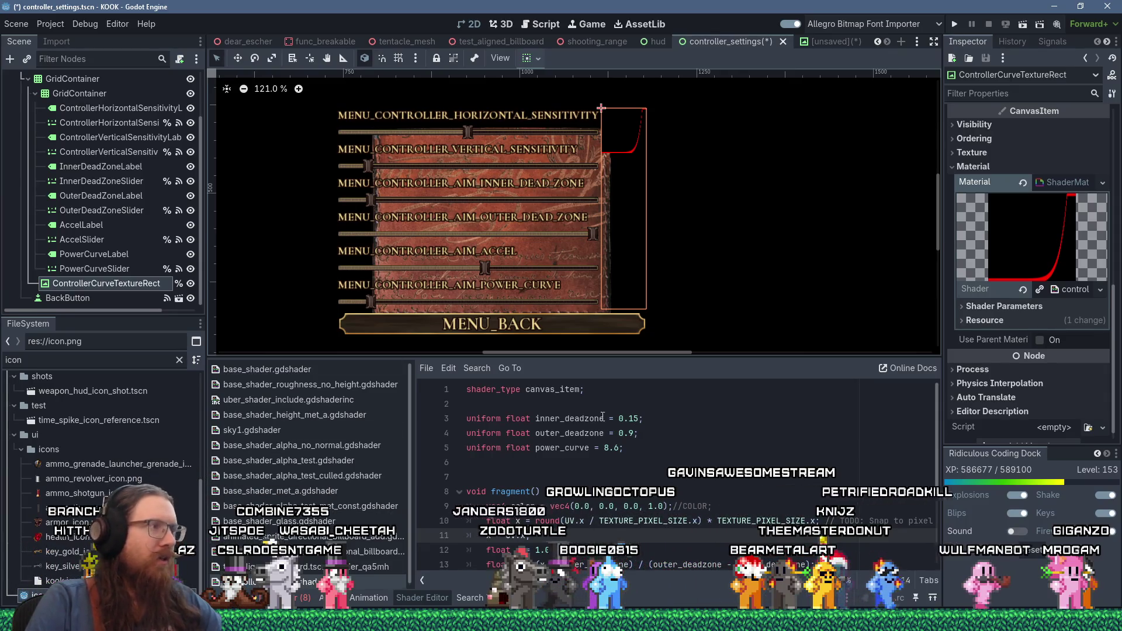
{"action": "left_click", "coordinate": [551, 24]}
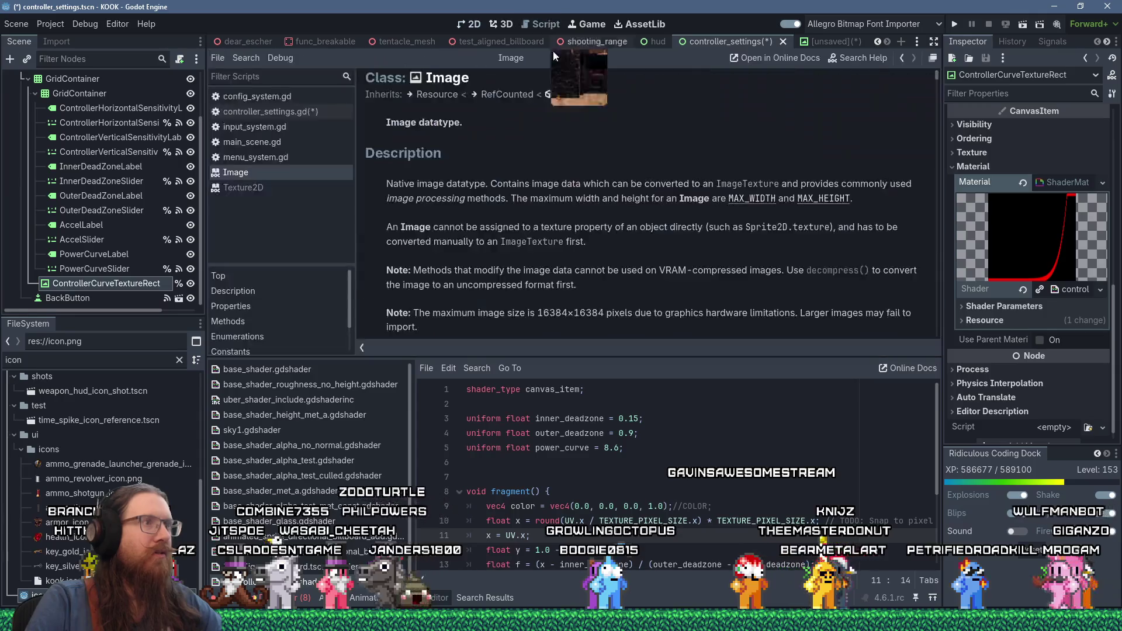
In controller_settings.gd, place the cursor on blank line 6 below the onready variable
{"action": "left_click", "coordinate": [281, 117]}
{"action": "scroll", "coordinate": [671, 267], "scroll_direction": "up", "scroll_amount": 15}
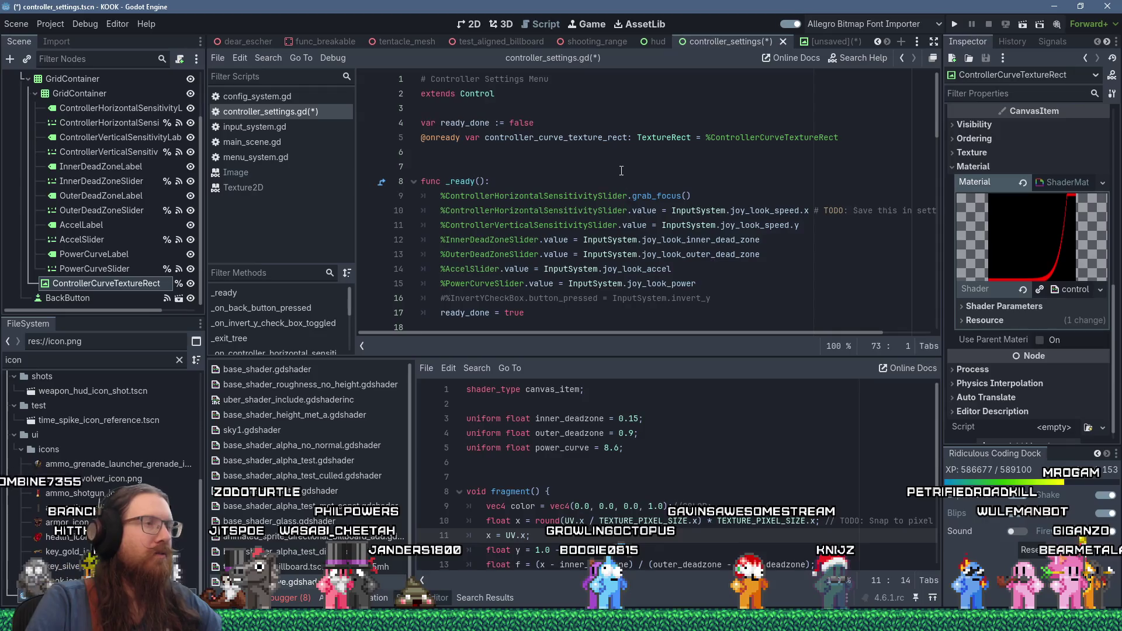
{"action": "left_click", "coordinate": [621, 169]}
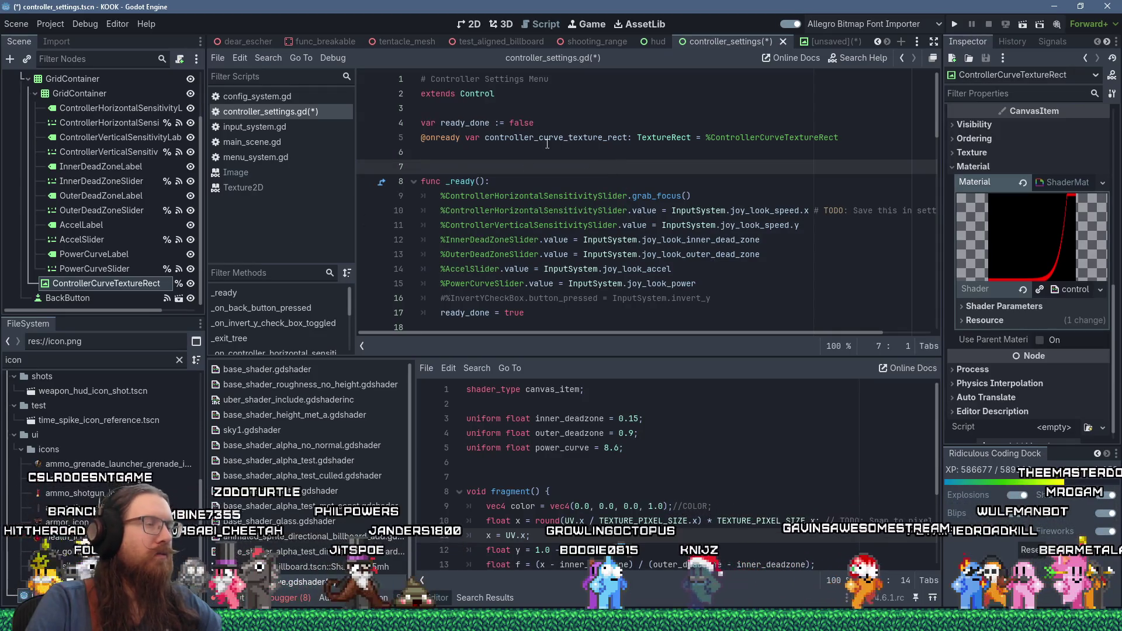
{"action": "key", "text": "Down"}
{"action": "key", "text": "End"}
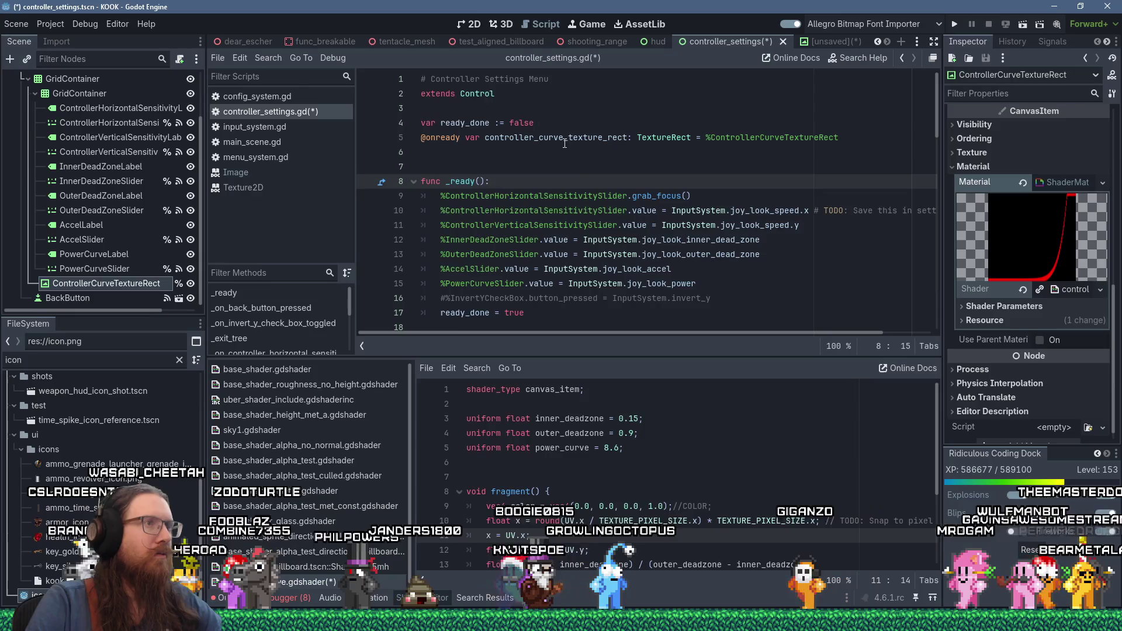
{"action": "mouse_move", "coordinate": [656, 196]}
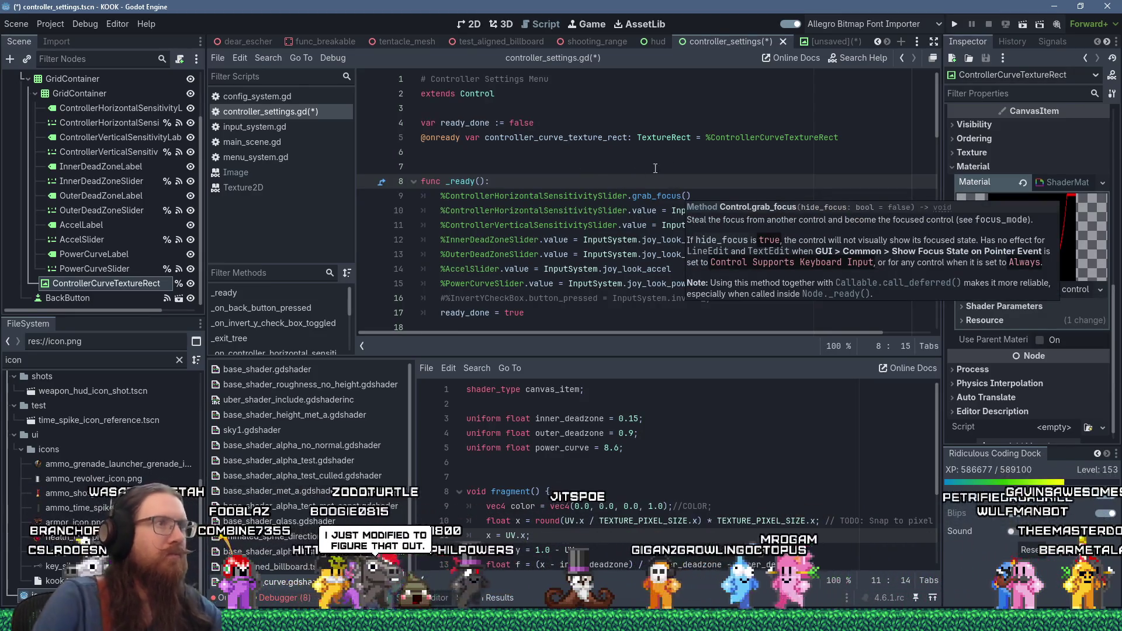
{"action": "left_click", "coordinate": [710, 285]}
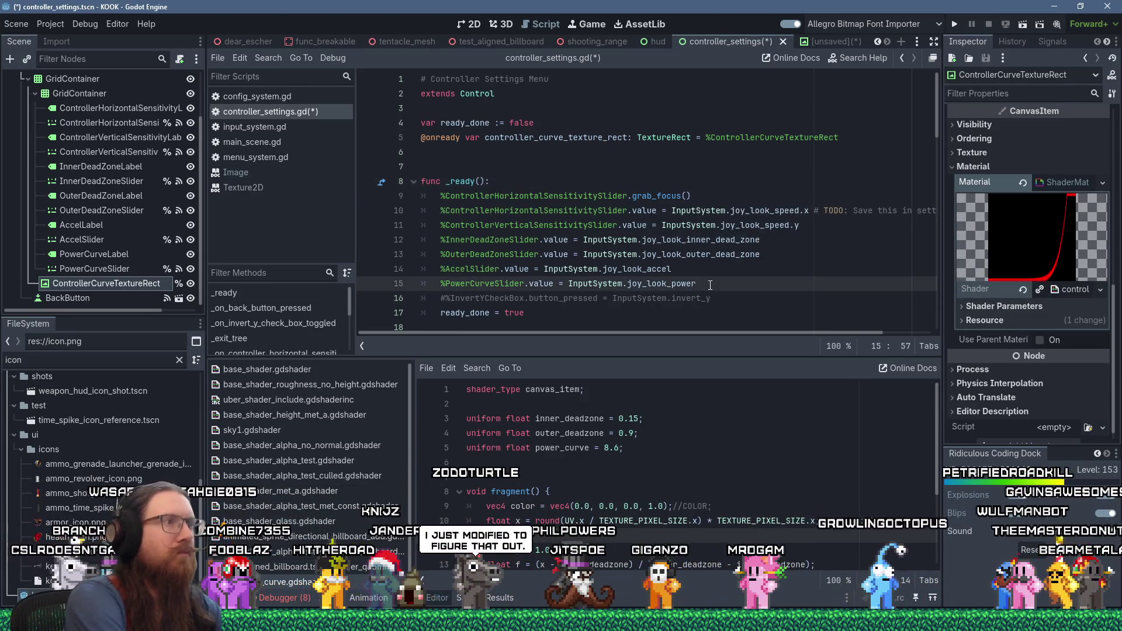
{"action": "key", "text": "Up"}
{"action": "key", "text": "Up"}
{"action": "key", "text": "Up"}
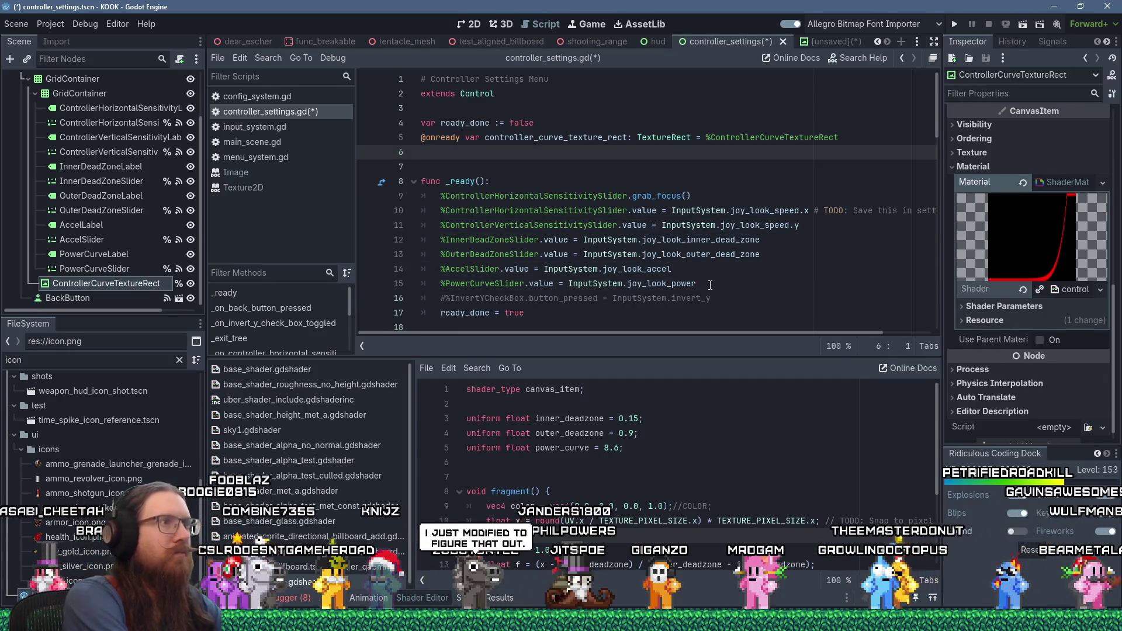
Write 'controller_curve_material: ShaderMaterial = controller_curve_texture_rect.get_material()' on line 6
{"action": "type", "text": "var controller"}
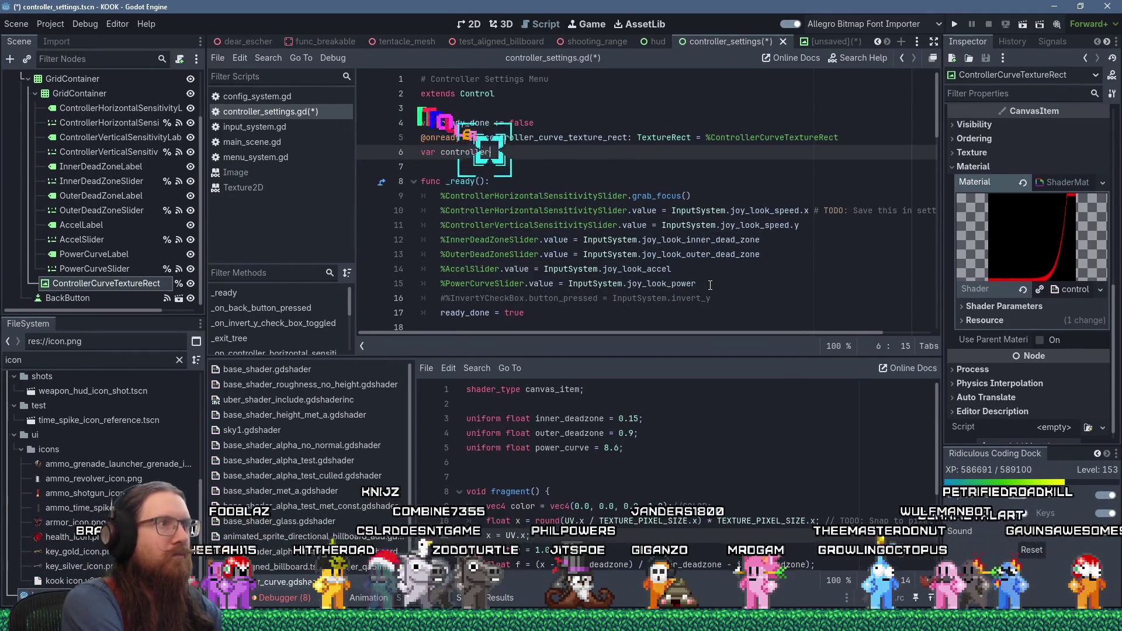
{"action": "type", "text": "_curve_"}
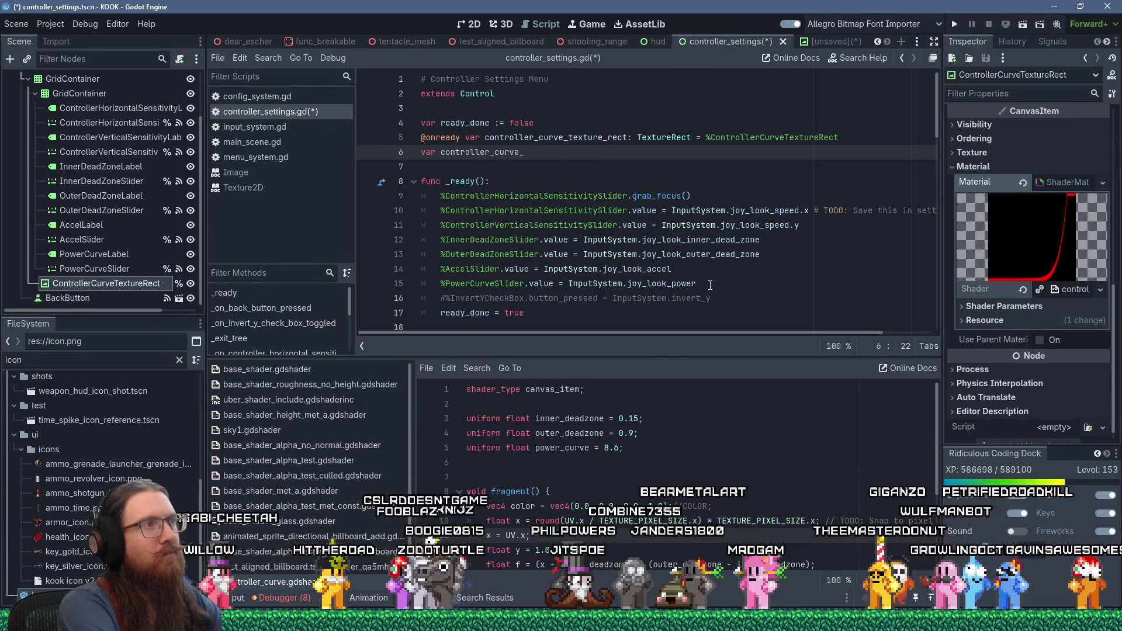
{"action": "type", "text": "material"}
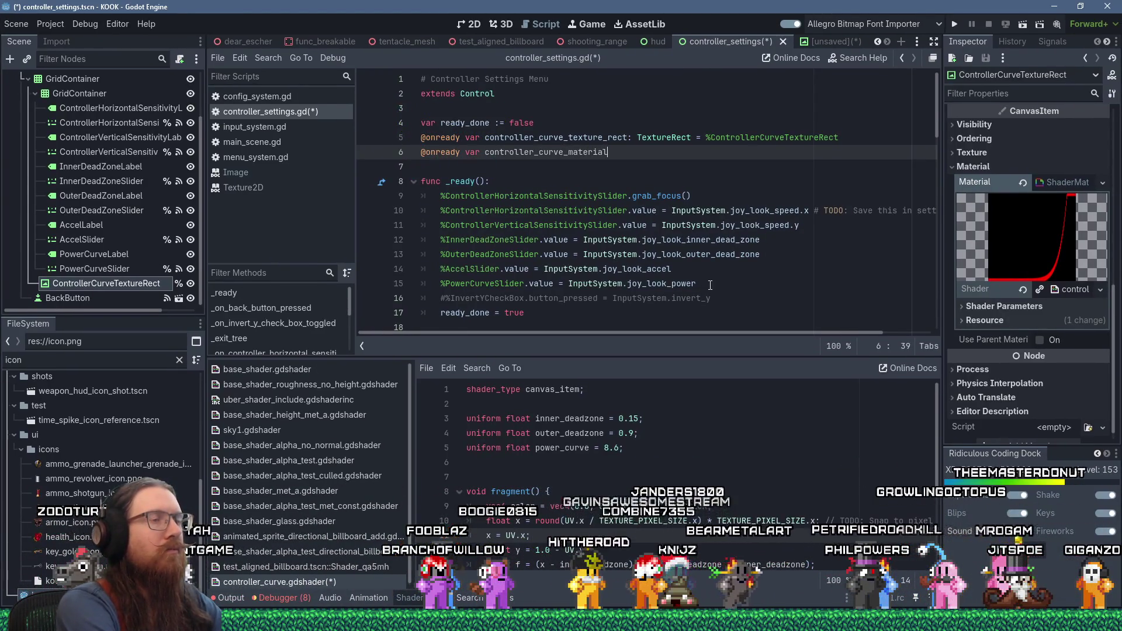
{"action": "type", "text": ": S"}
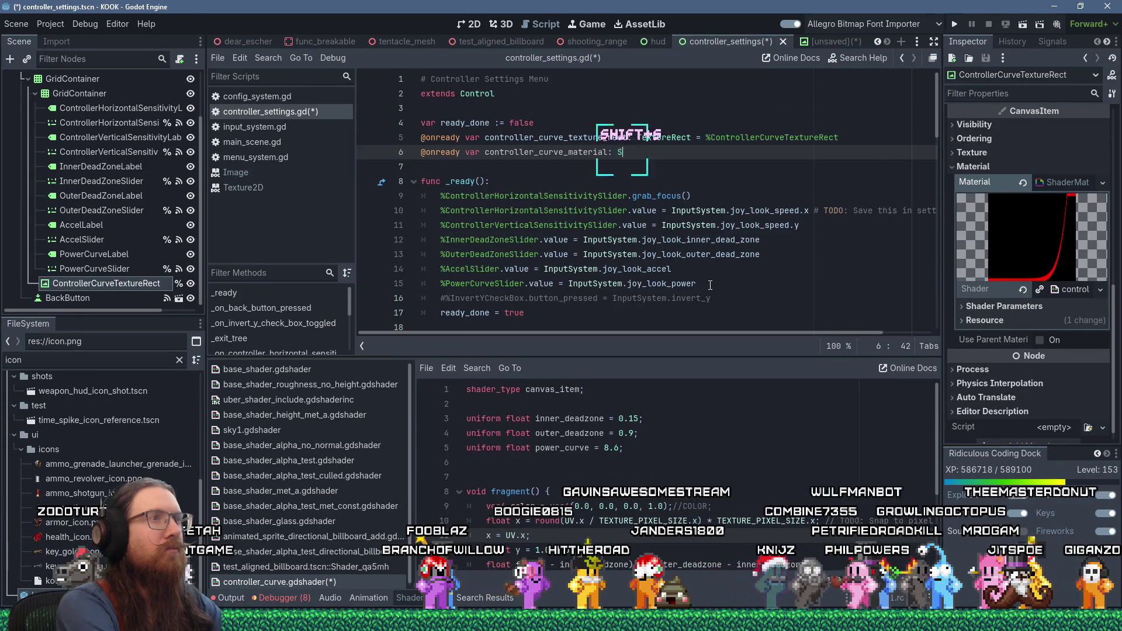
{"action": "type", "text": "haderMat"}
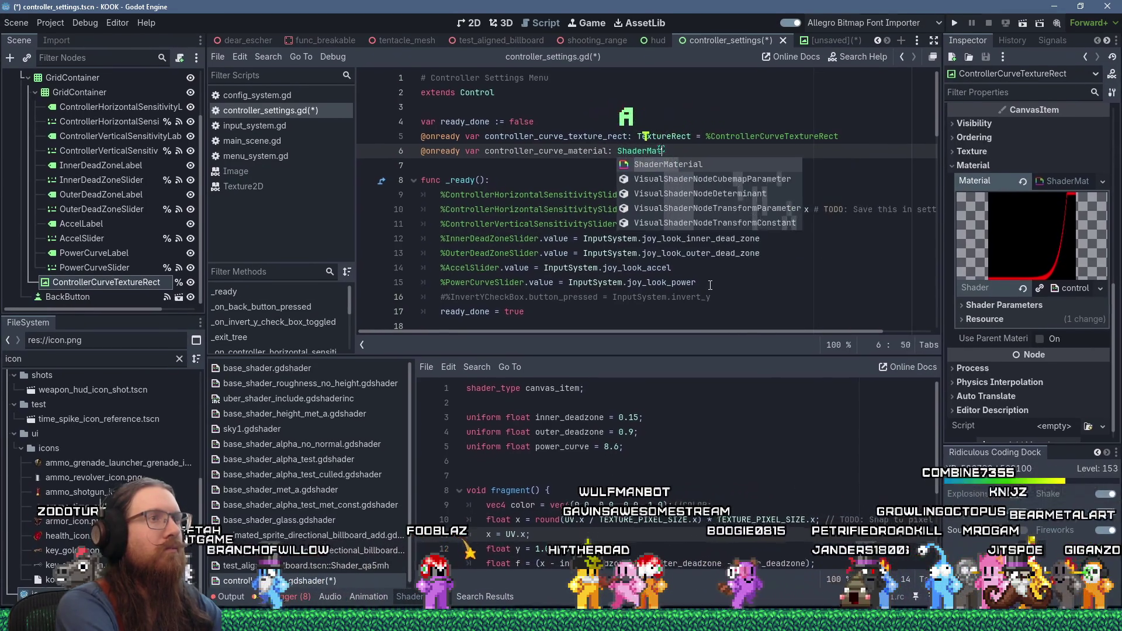
{"action": "key", "text": "Return"}
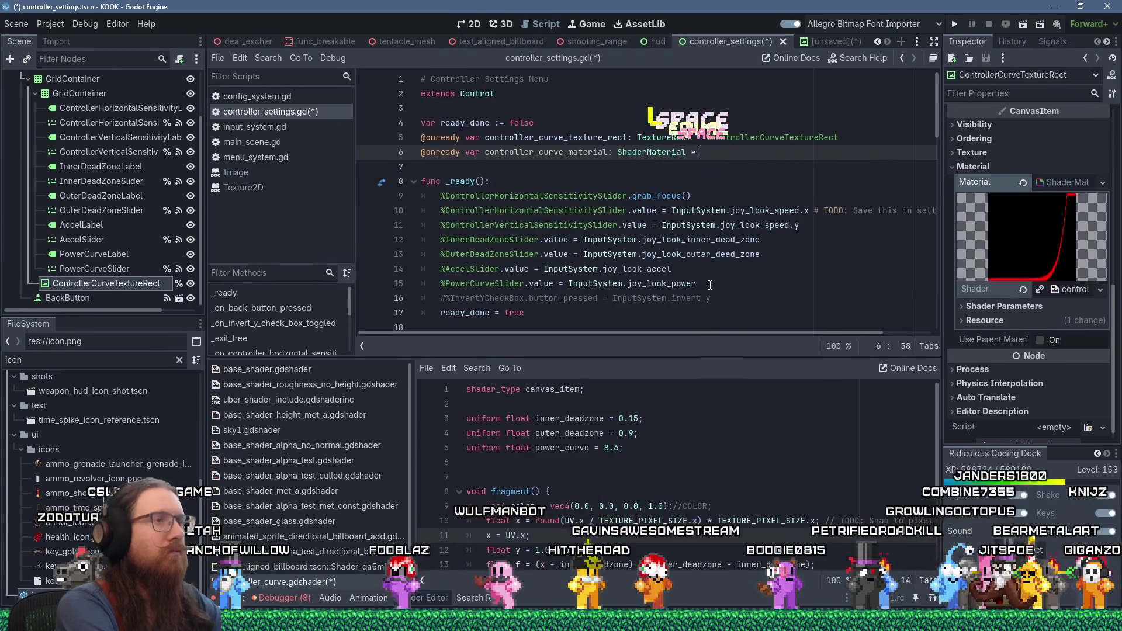
{"action": "type", "text": "controller"}
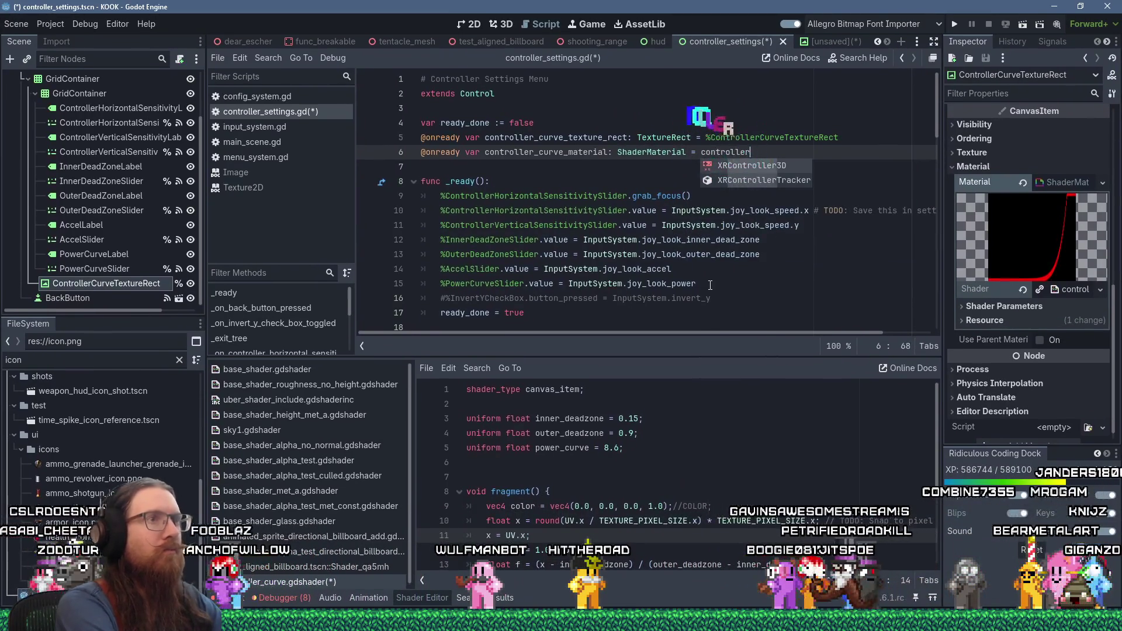
{"action": "type", "text": "_curve"}
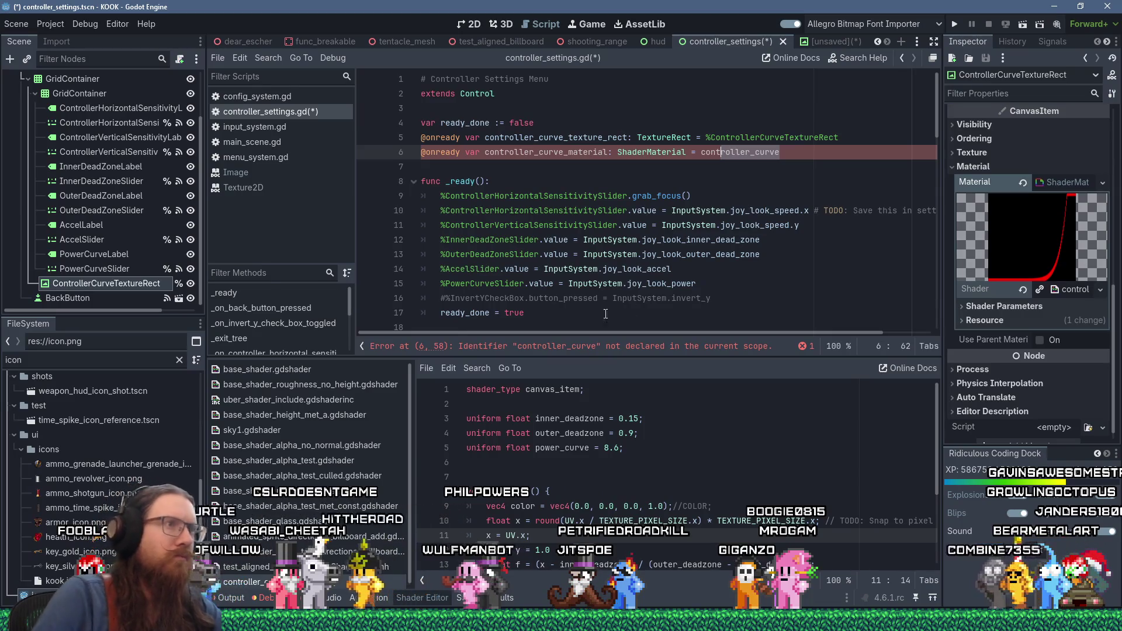
{"action": "double_click", "coordinate": [584, 137]}
{"action": "right_click", "coordinate": [599, 138]}
{"action": "left_click", "coordinate": [630, 218]}
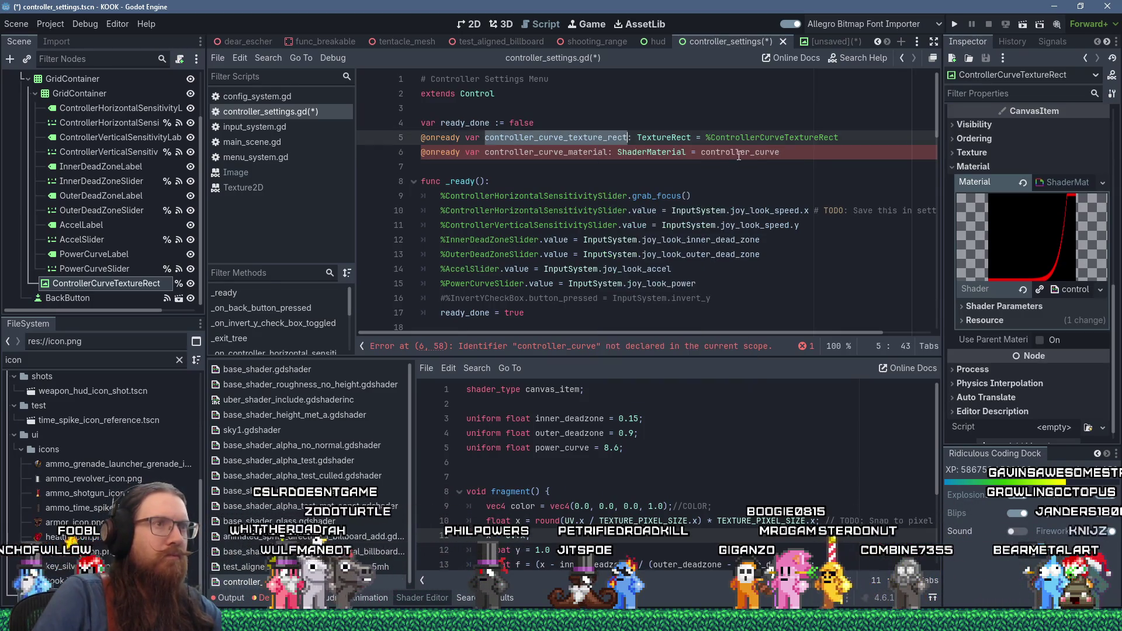
{"action": "double_click", "coordinate": [739, 152]}
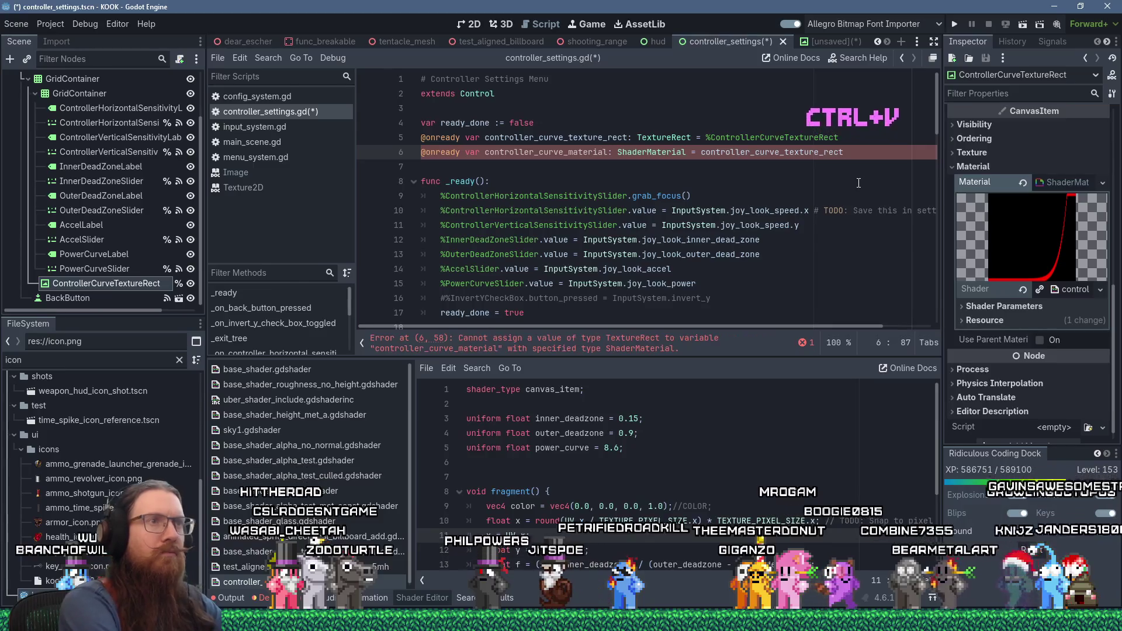
{"action": "type", "text": ".get_"}
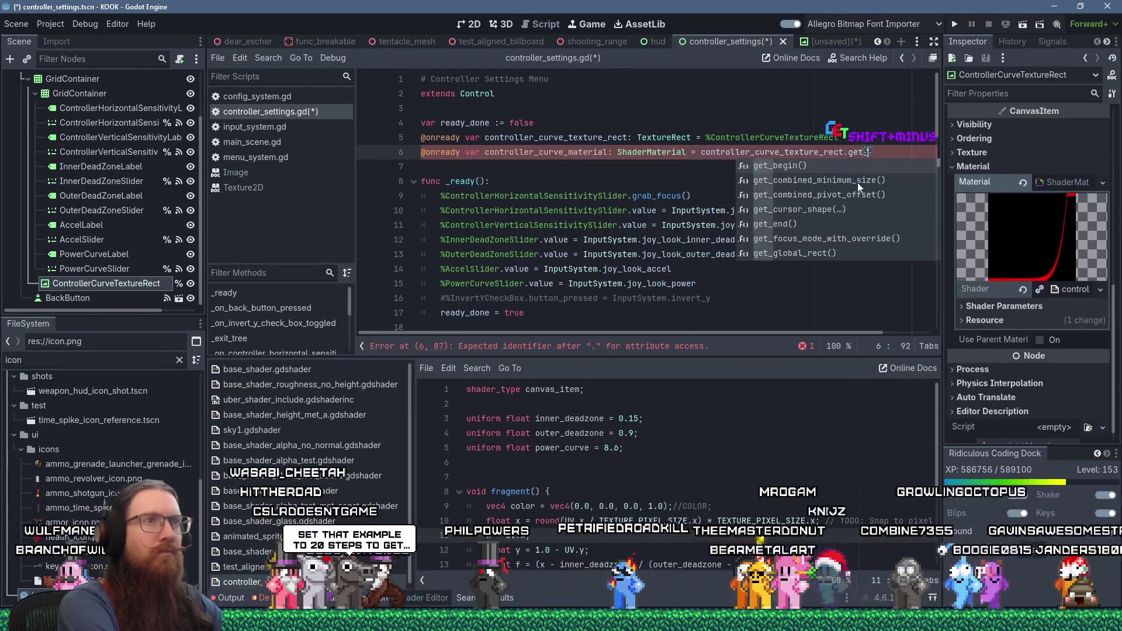
{"action": "type", "text": "mater"}
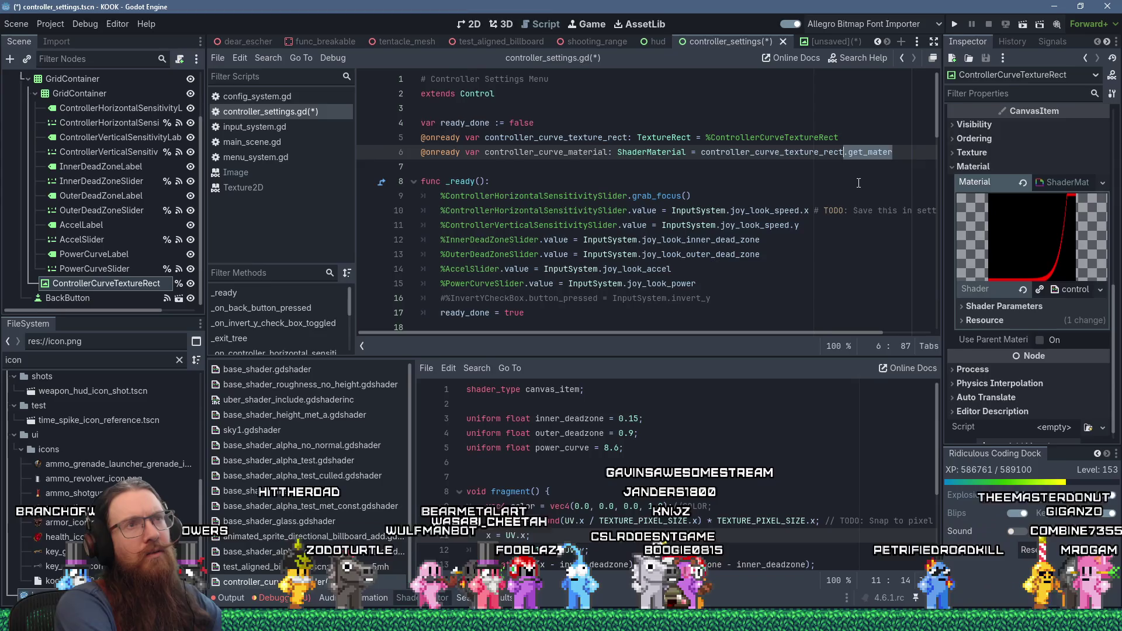
{"action": "type", "text": "i"}
{"action": "key", "text": "Return"}
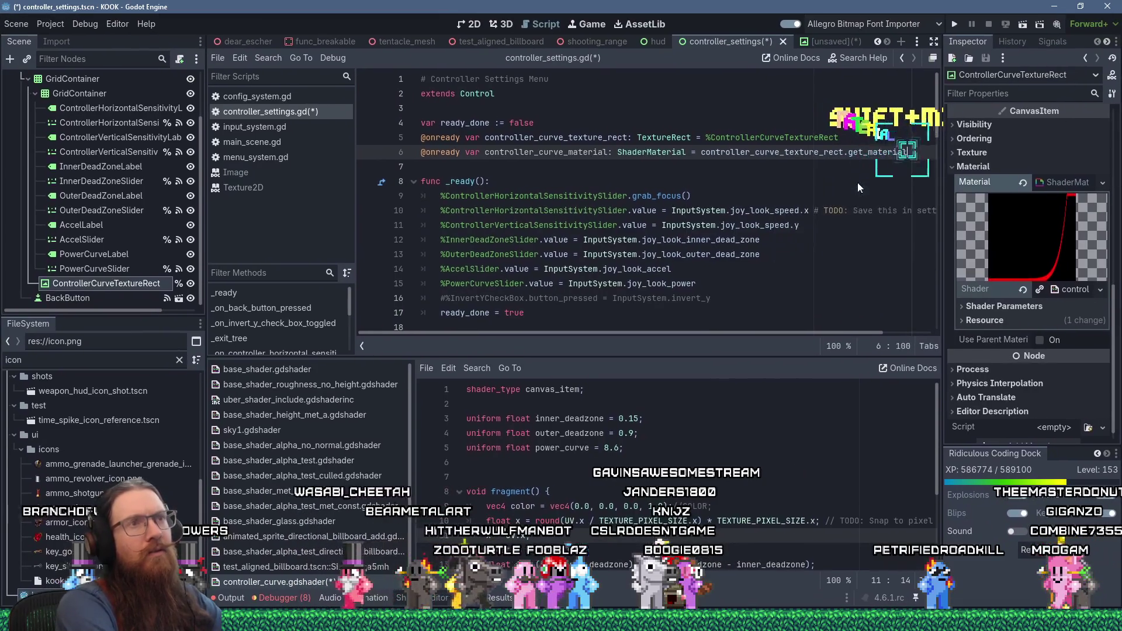
{"action": "type", "text": ")"}
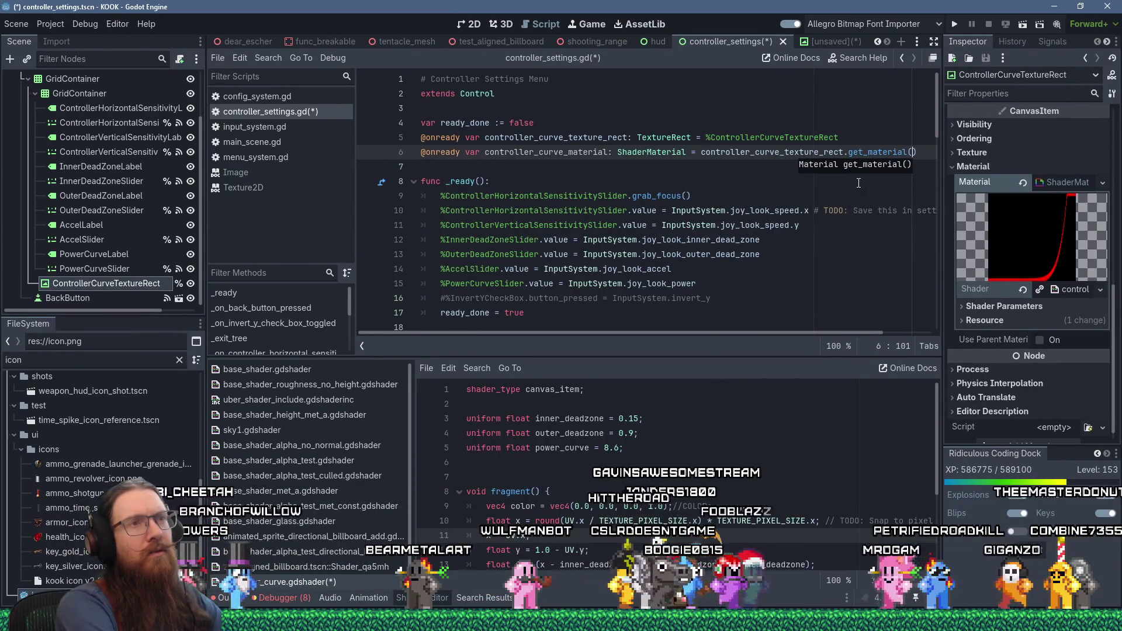
Look up the material property in the docs, then close the CanvasItem help page
{"action": "left_click", "coordinate": [876, 158], "text": "ctrl"}
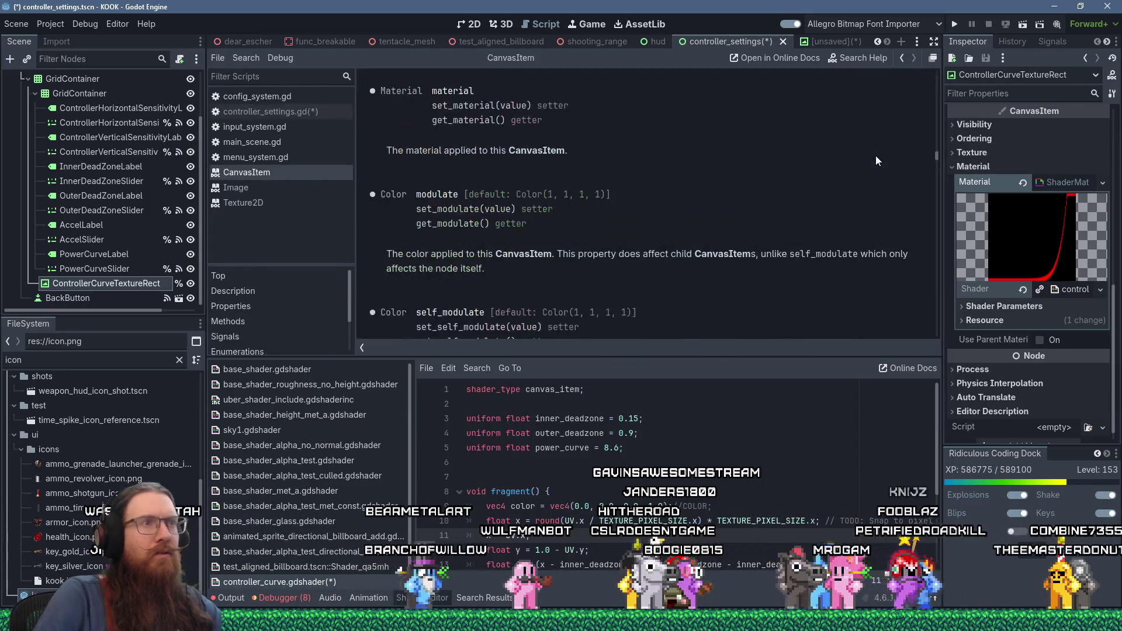
{"action": "middle_click", "coordinate": [289, 177]}
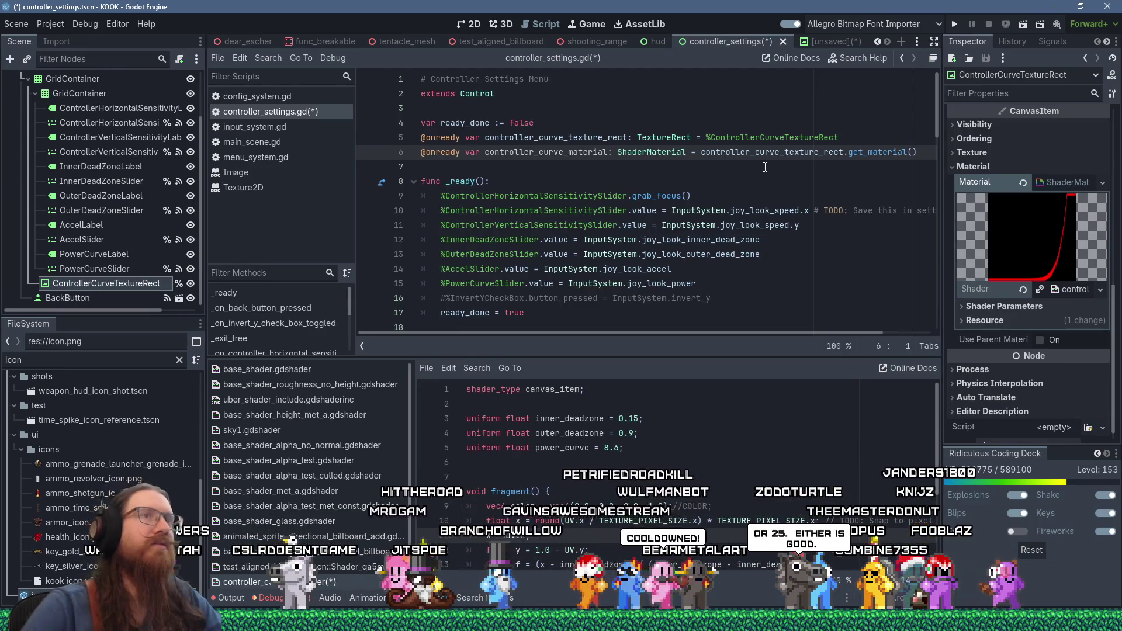
{"action": "key", "text": "alt+Tab"}
Change the Lissajous shader's step count from 200 to 20 and recompile
{"action": "key", "text": "alt+Tab"}
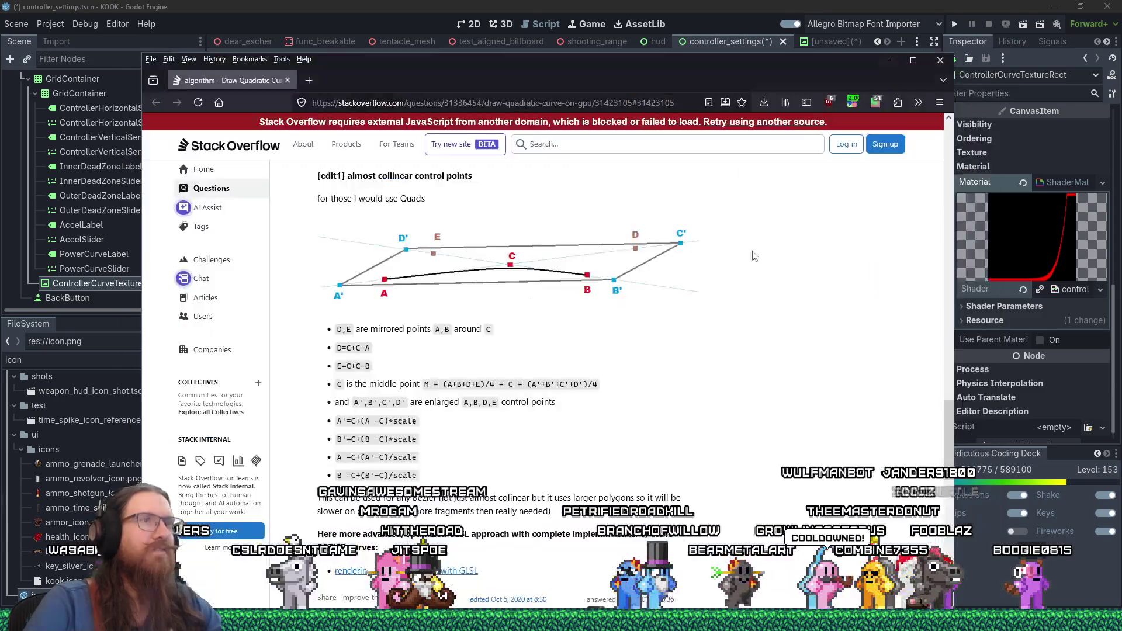
{"action": "key", "text": "alt+Tab"}
{"action": "key", "text": "Tab"}
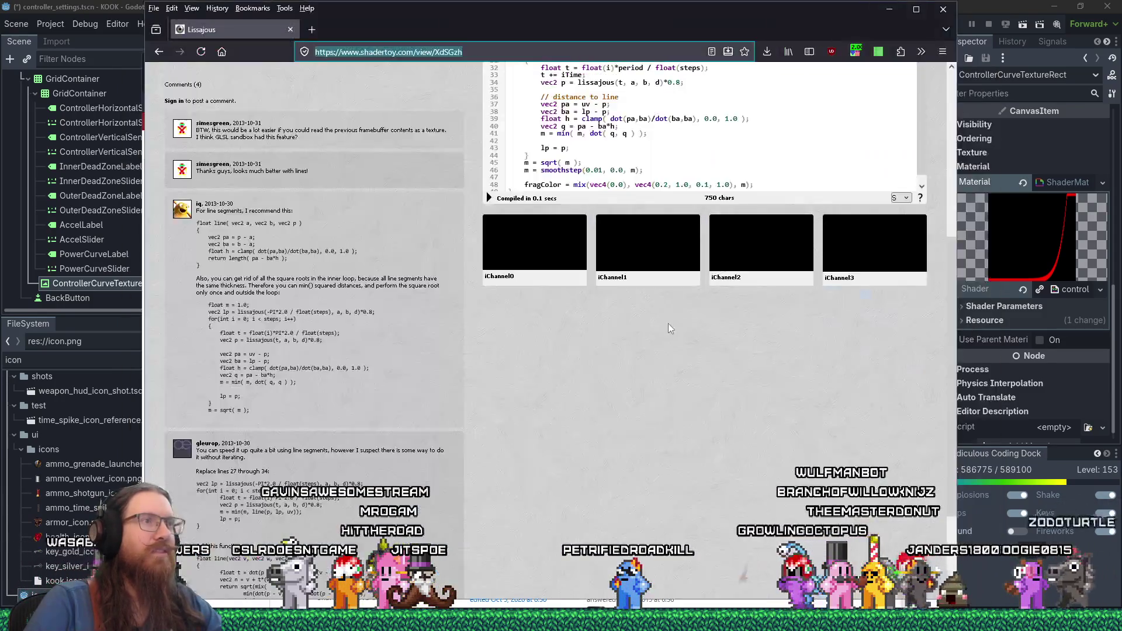
{"action": "type", "text": "200;"}
{"action": "key", "text": "alt+Return"}
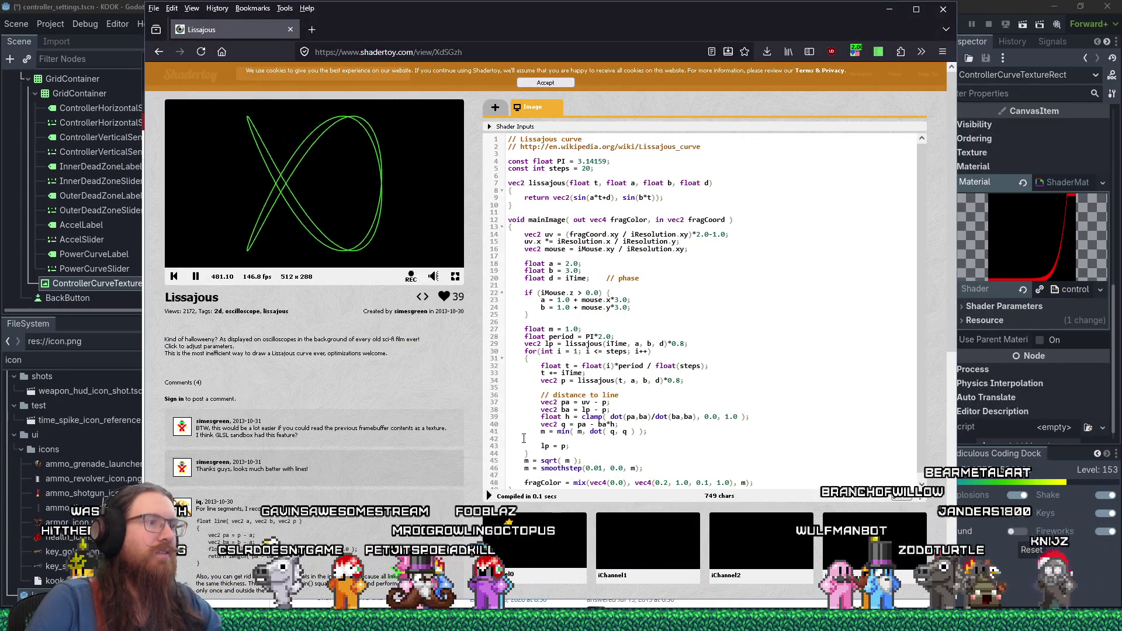
{"action": "left_click", "coordinate": [491, 496]}
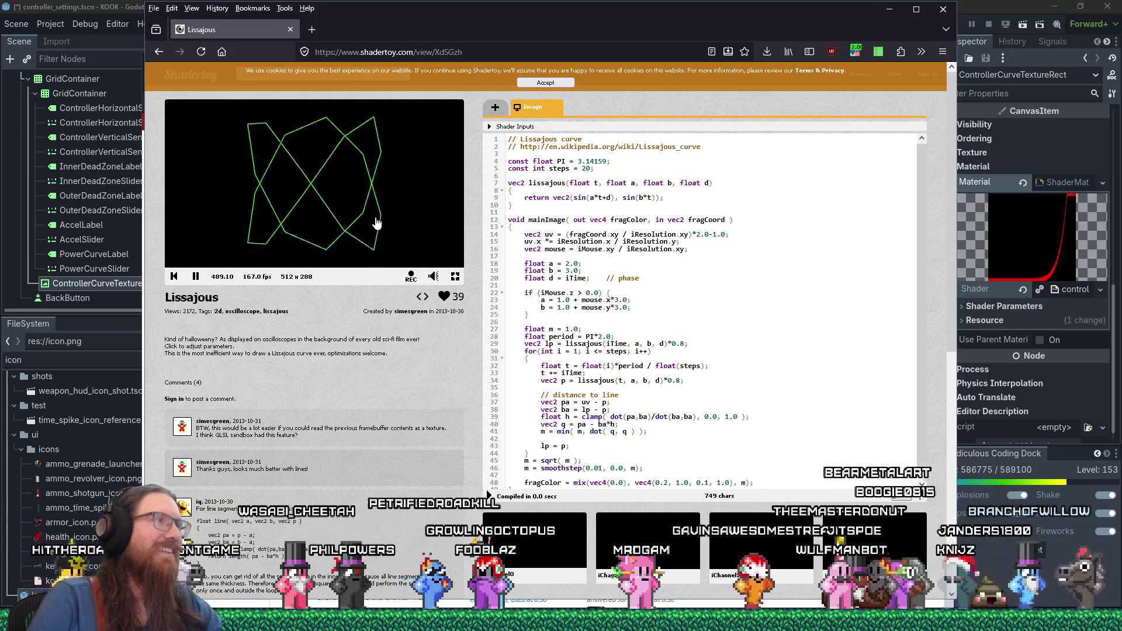
{"action": "scroll", "coordinate": [638, 344], "scroll_direction": "down", "scroll_amount": 1}
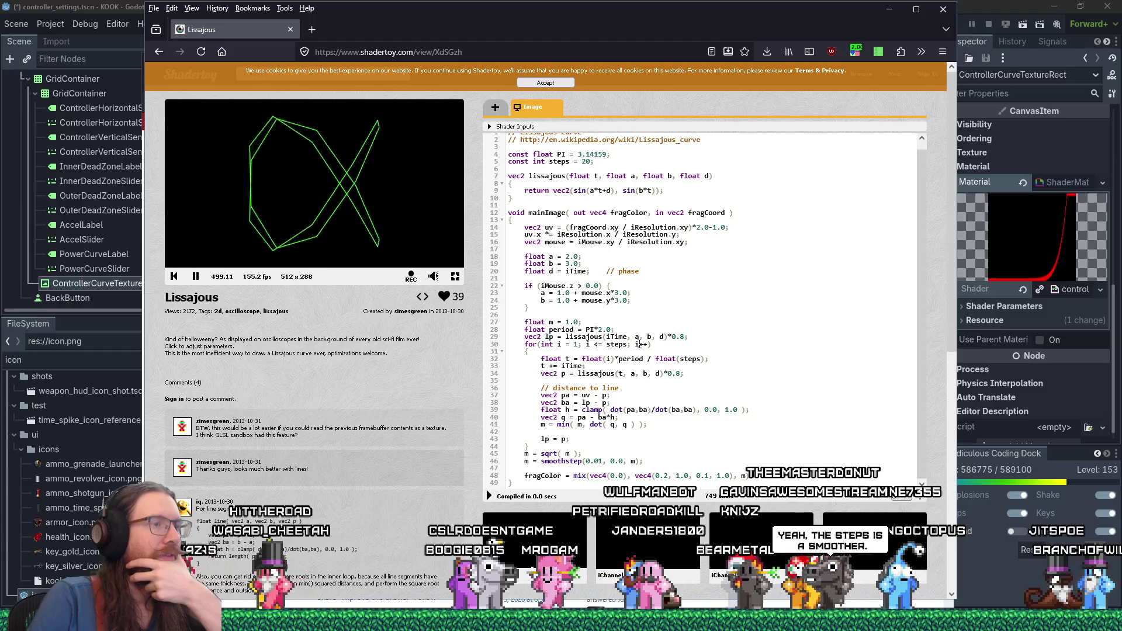
Compare the segment-drawing loop on lines 30–44 with iq's suggested clamp code
{"action": "left_click_drag", "start_coordinate": [529, 446], "coordinate": [520, 343]}
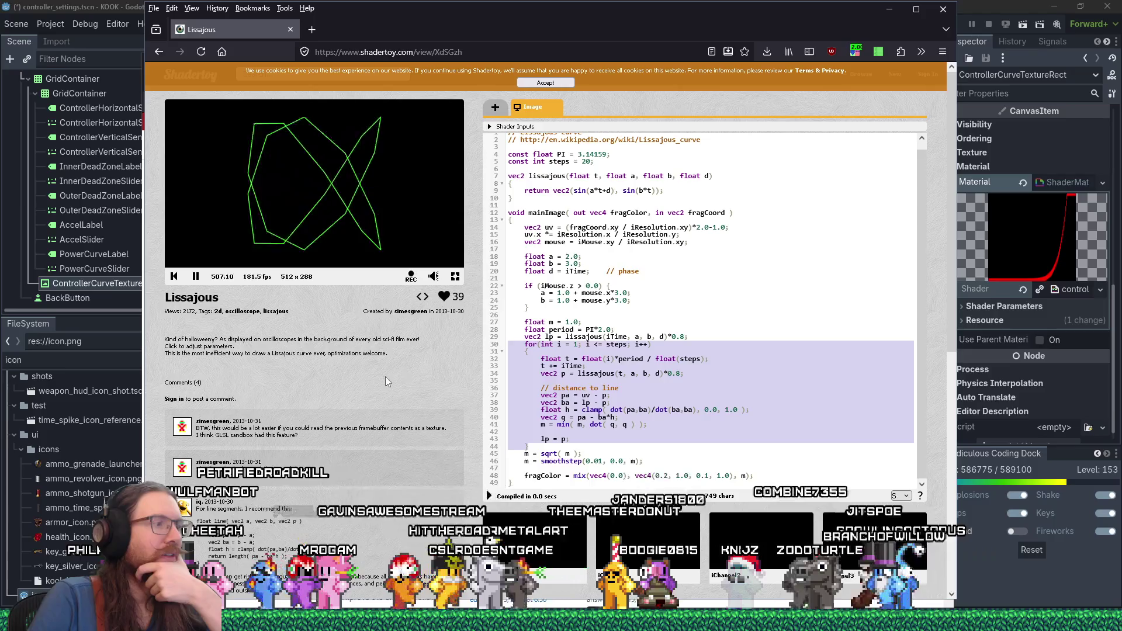
{"action": "scroll", "coordinate": [384, 376], "scroll_direction": "down", "scroll_amount": 1}
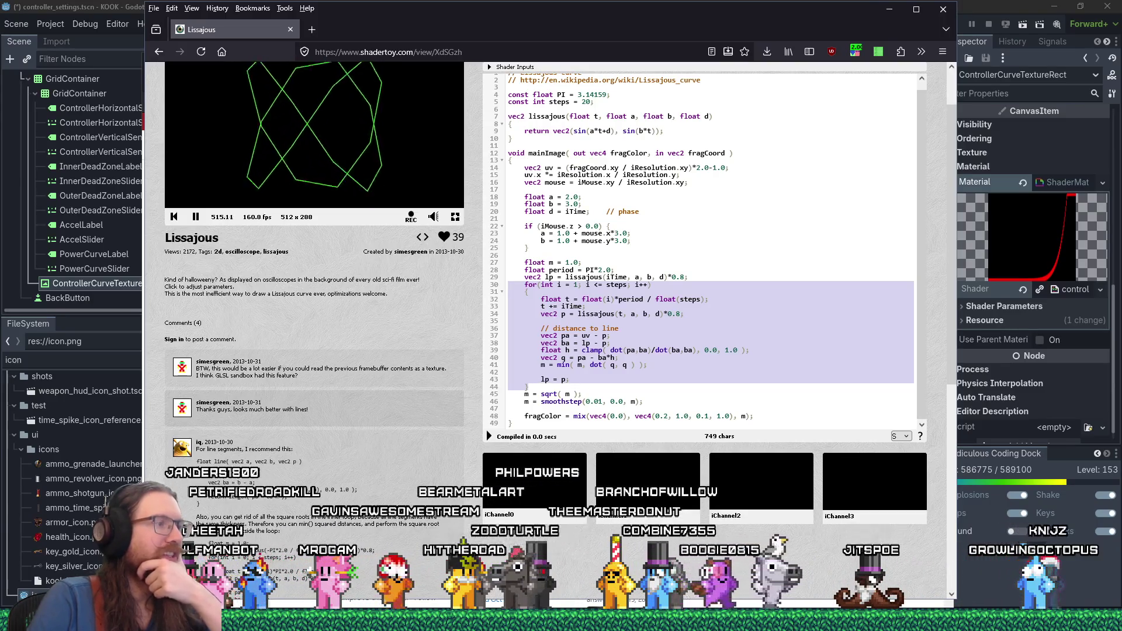
{"action": "left_click_drag", "start_coordinate": [316, 489], "coordinate": [377, 489]}
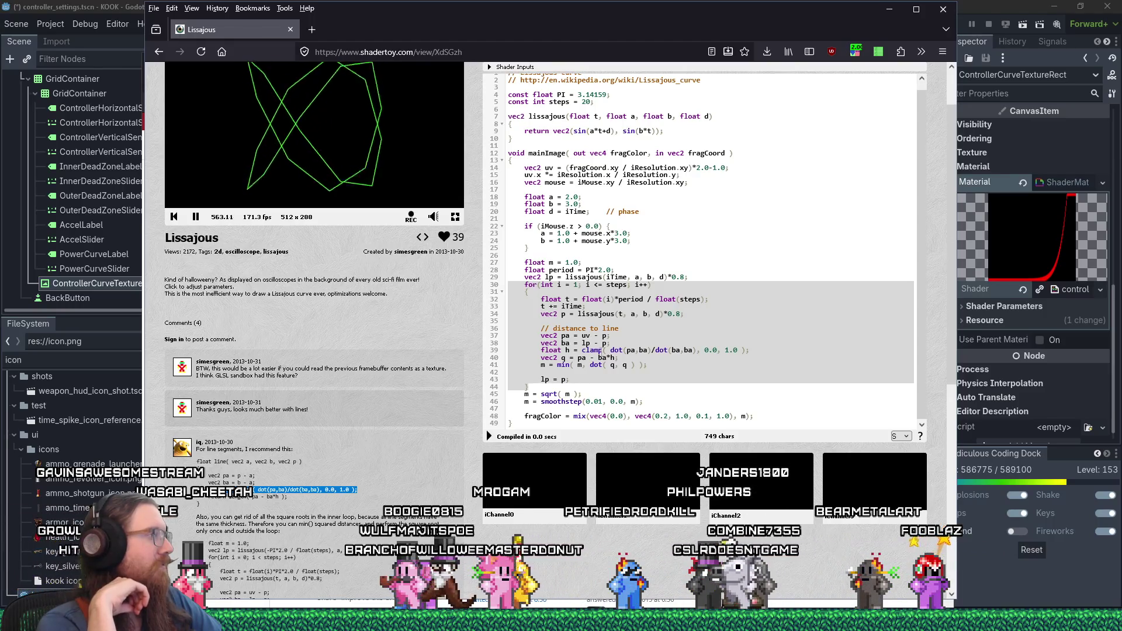
{"action": "triple_click", "coordinate": [263, 490]}
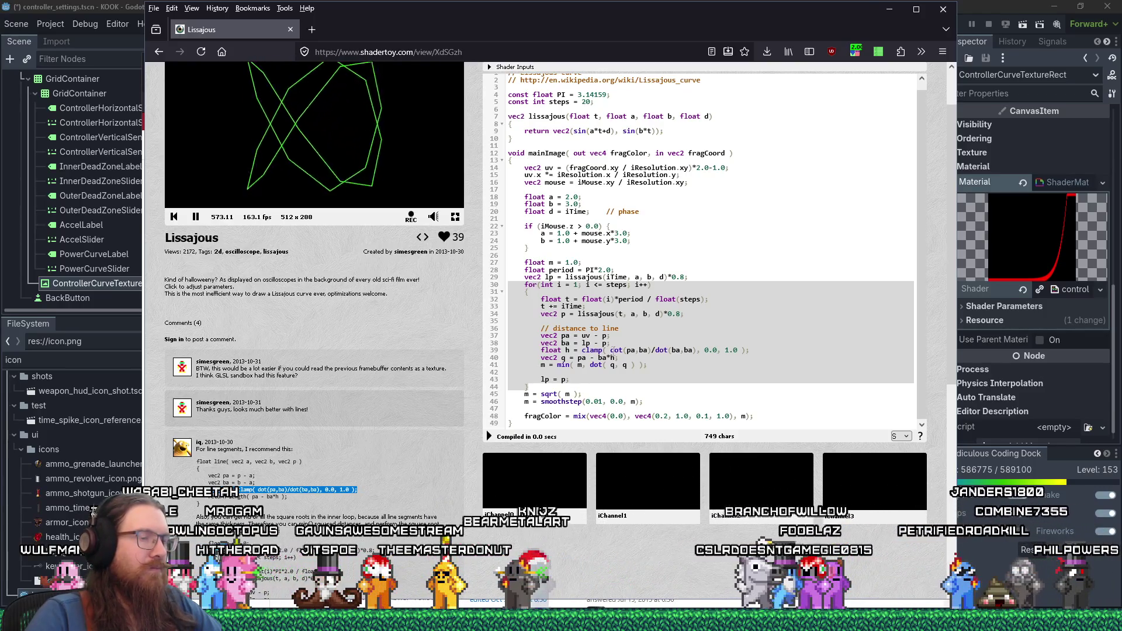
Append *1.1 after ba*h on line 40 and recompile the shader
{"action": "left_click", "coordinate": [610, 350]}
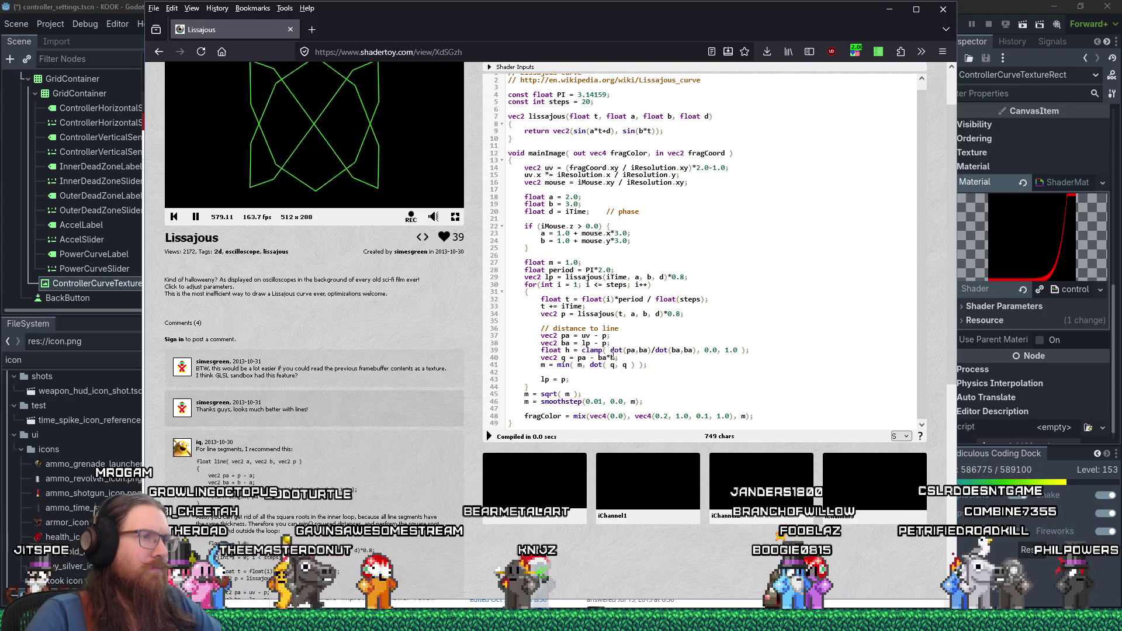
{"action": "scroll", "coordinate": [612, 357], "scroll_direction": "up", "scroll_amount": 1}
{"action": "type", "text": "*1.1"}
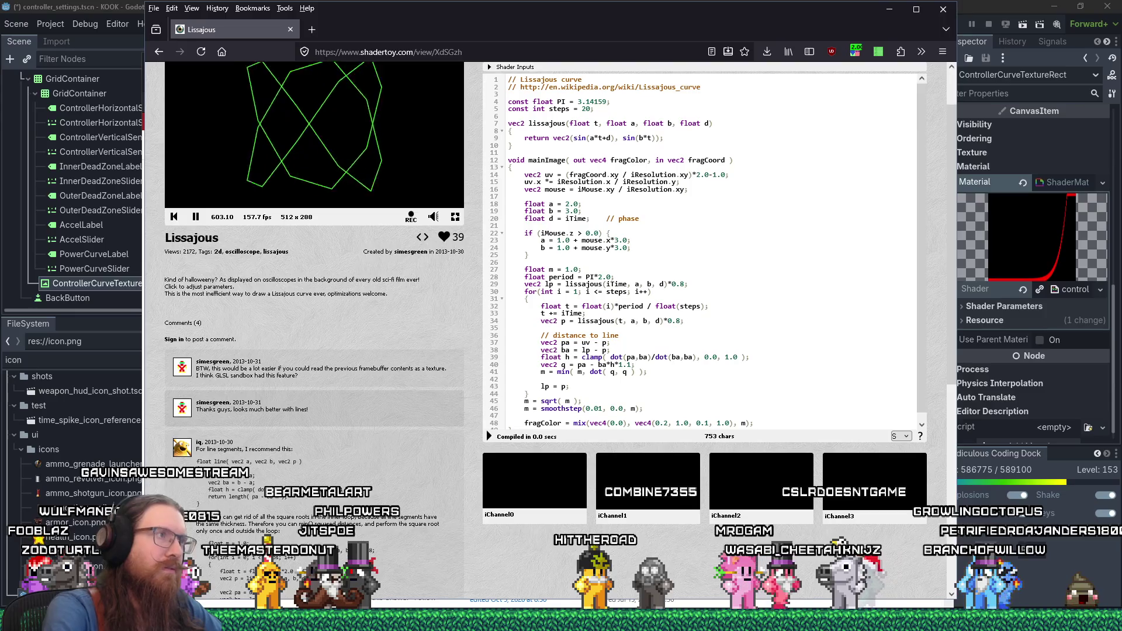
{"action": "left_click", "coordinate": [489, 437]}
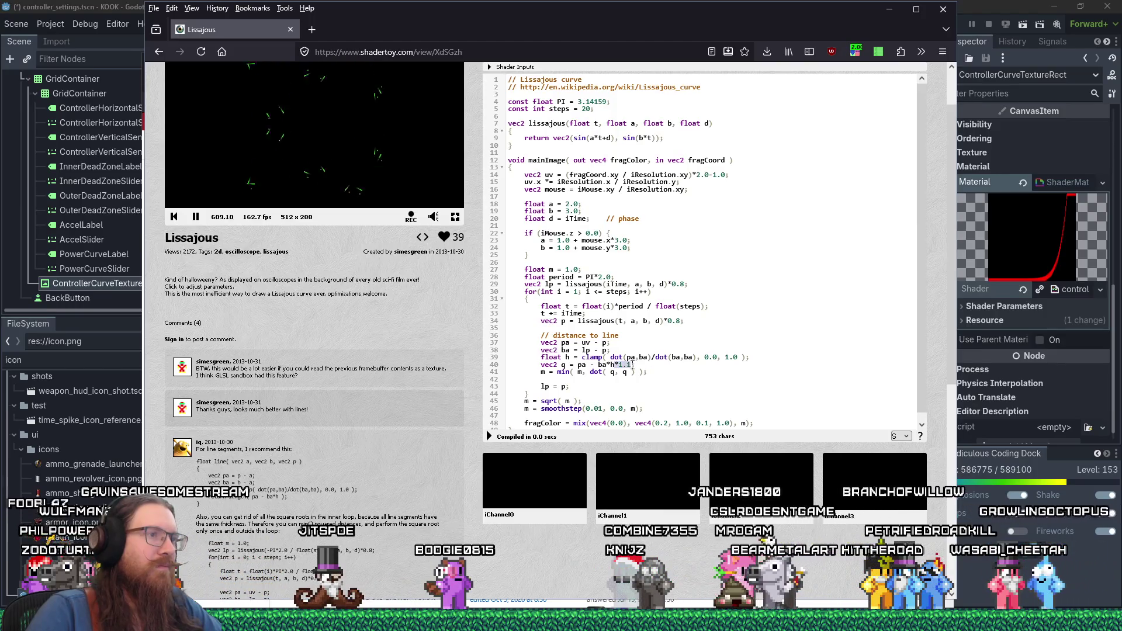
Try a 0.8 scale factor on line 40, then restore plain ba*h and recompile
{"action": "key", "text": "Left"}
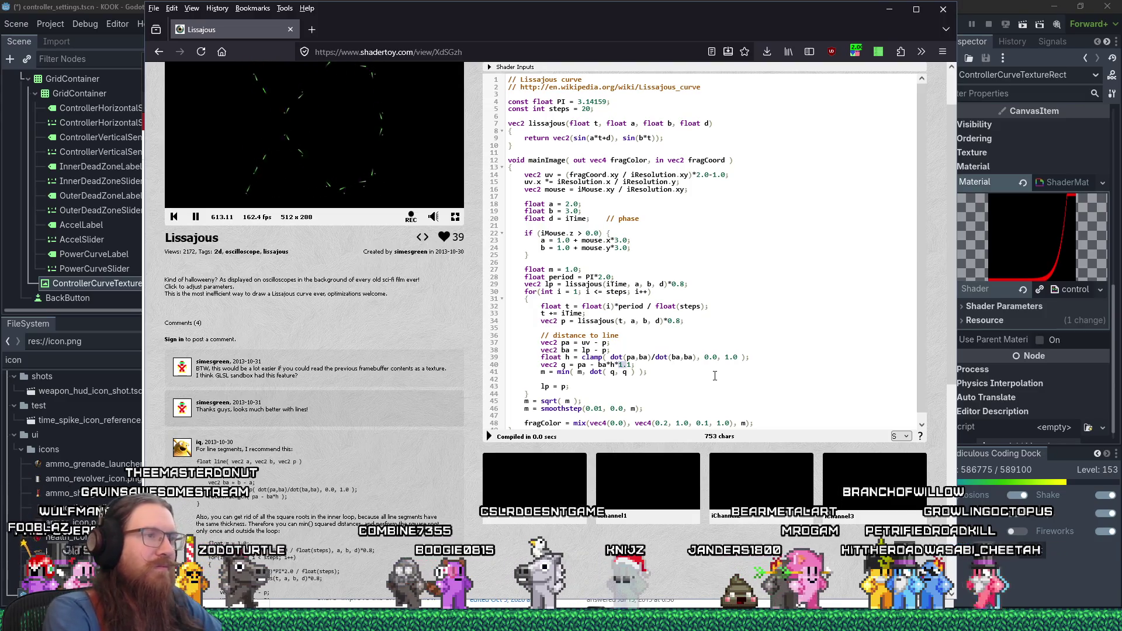
{"action": "type", "text": "0.8"}
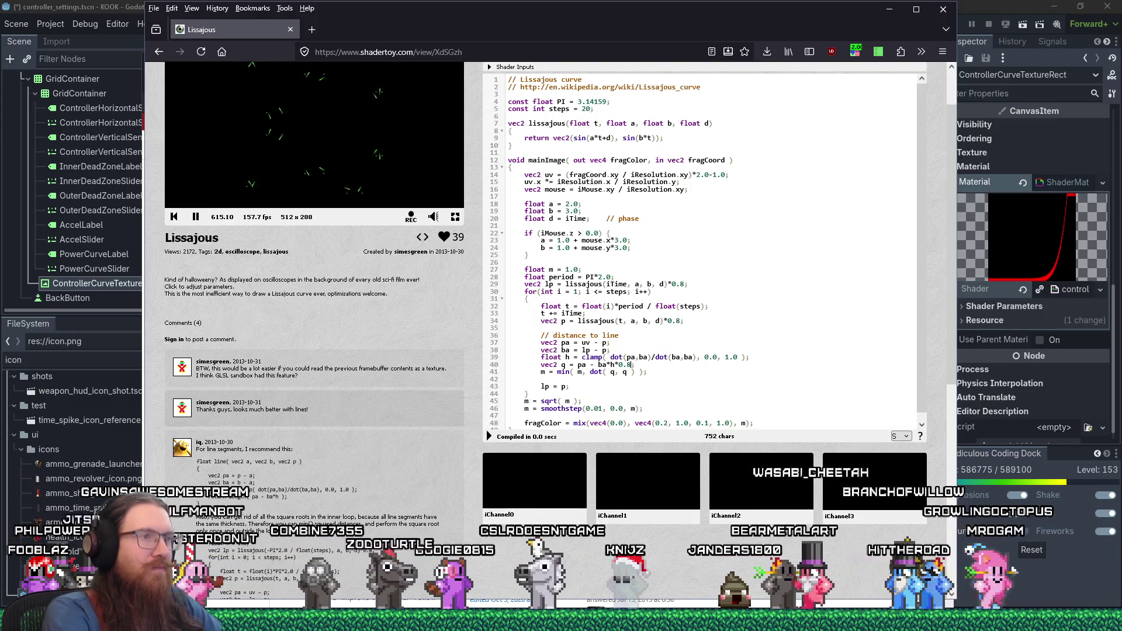
{"action": "left_click", "coordinate": [489, 436]}
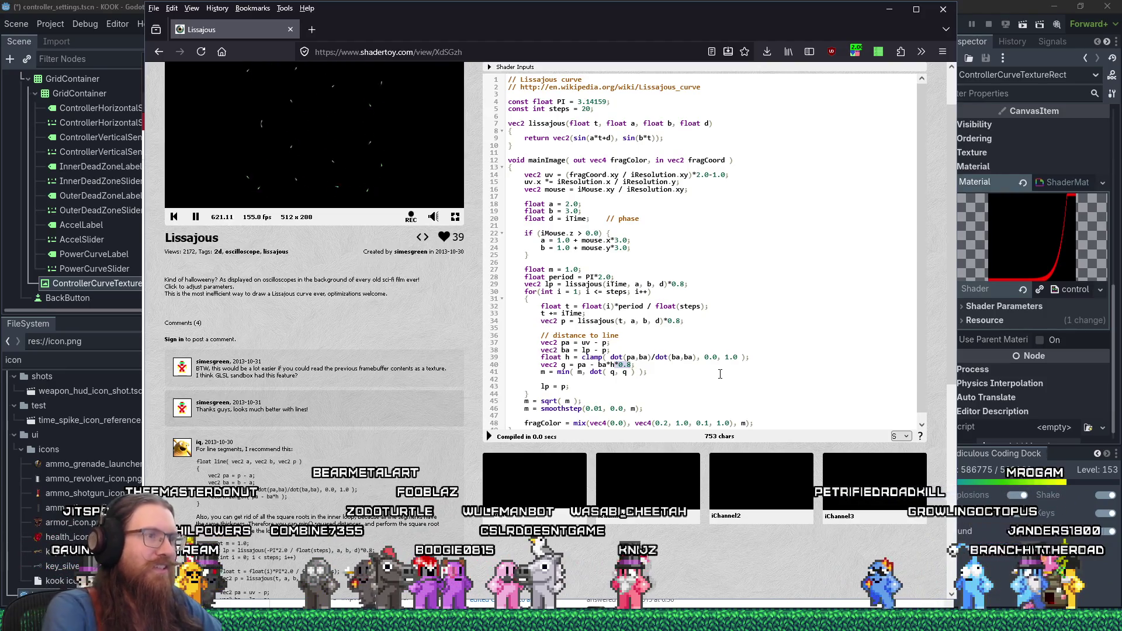
{"action": "key", "text": "Delete"}
{"action": "left_click", "coordinate": [489, 436]}
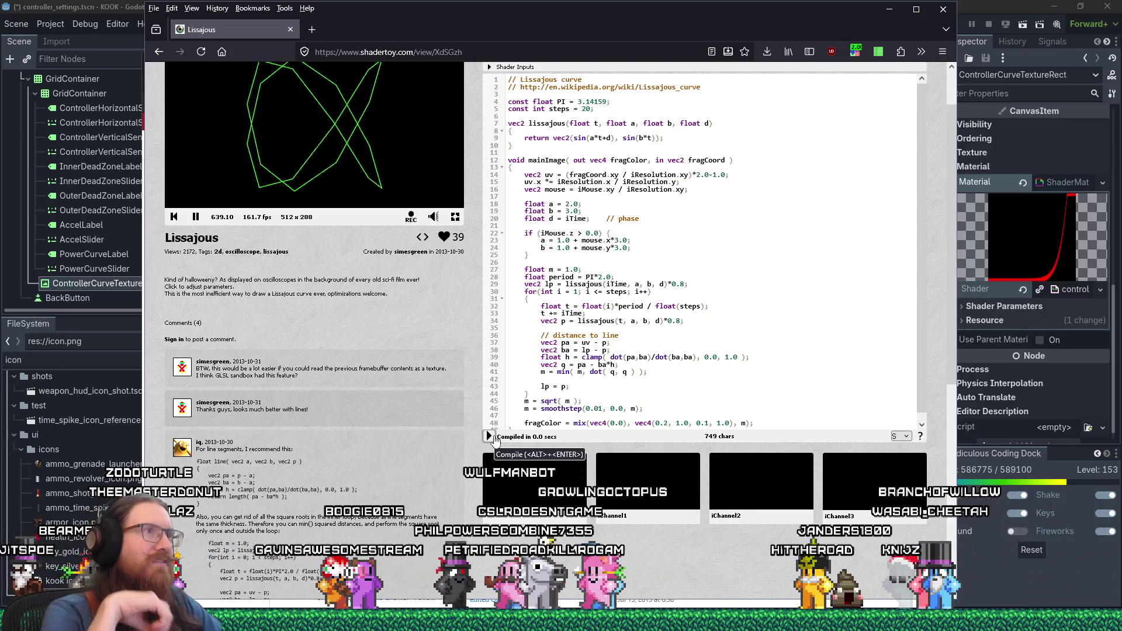
Set PI to 3.0, fixing the int error, recompile, and drag the preview to vary frequencies
{"action": "double_click", "coordinate": [595, 102]}
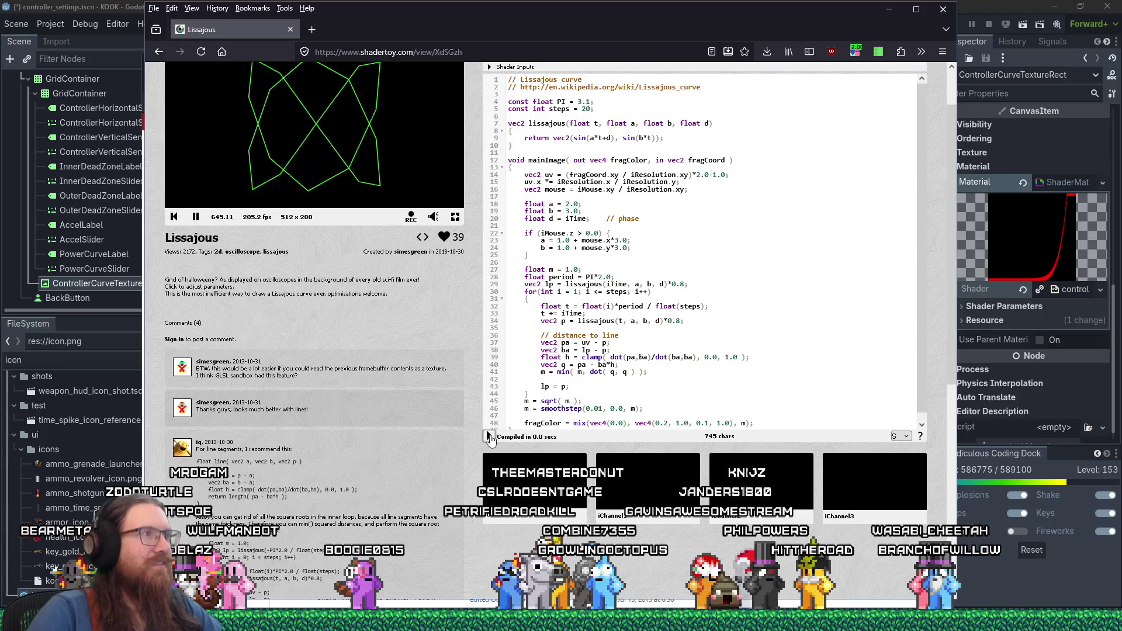
{"action": "scroll", "coordinate": [425, 315], "scroll_direction": "up", "scroll_amount": 2}
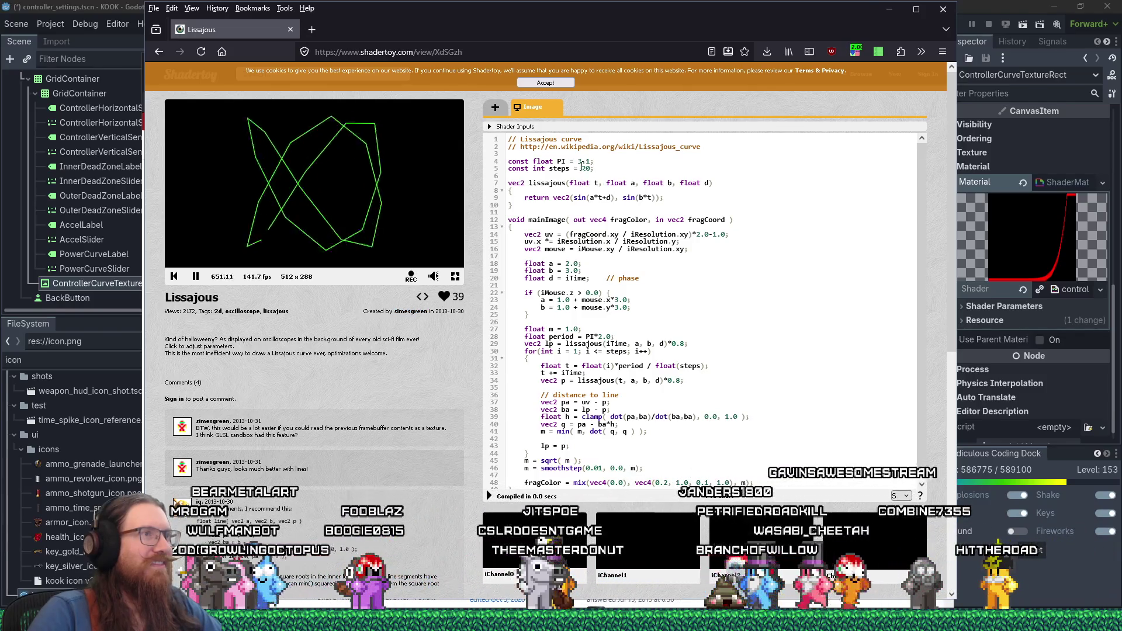
{"action": "left_click_drag", "start_coordinate": [579, 162], "coordinate": [591, 162]}
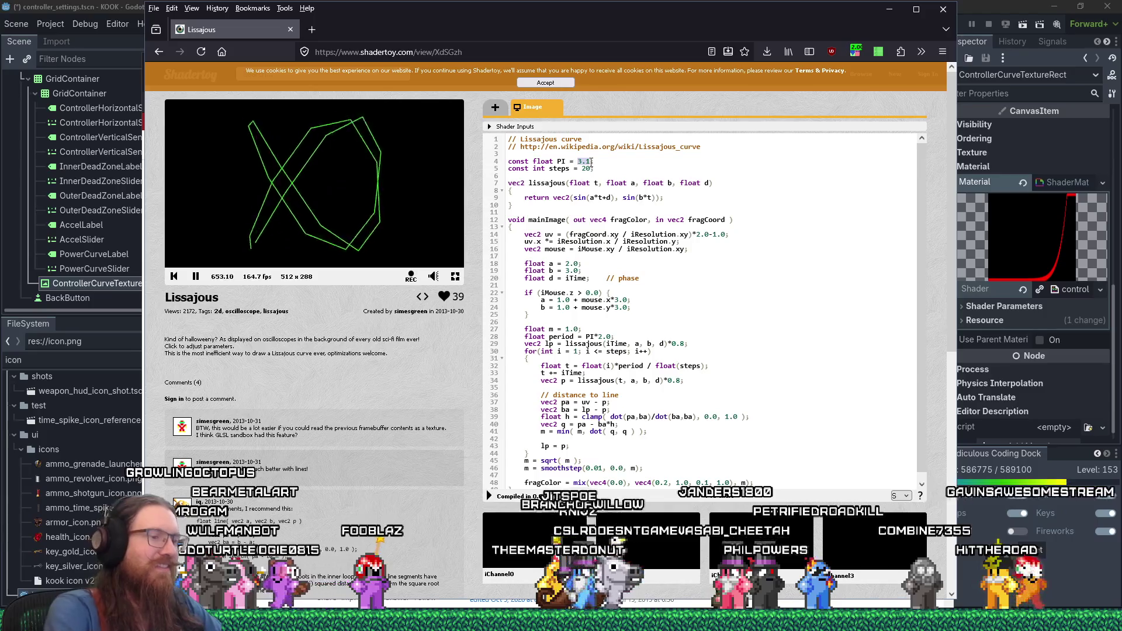
{"action": "type", "text": "3"}
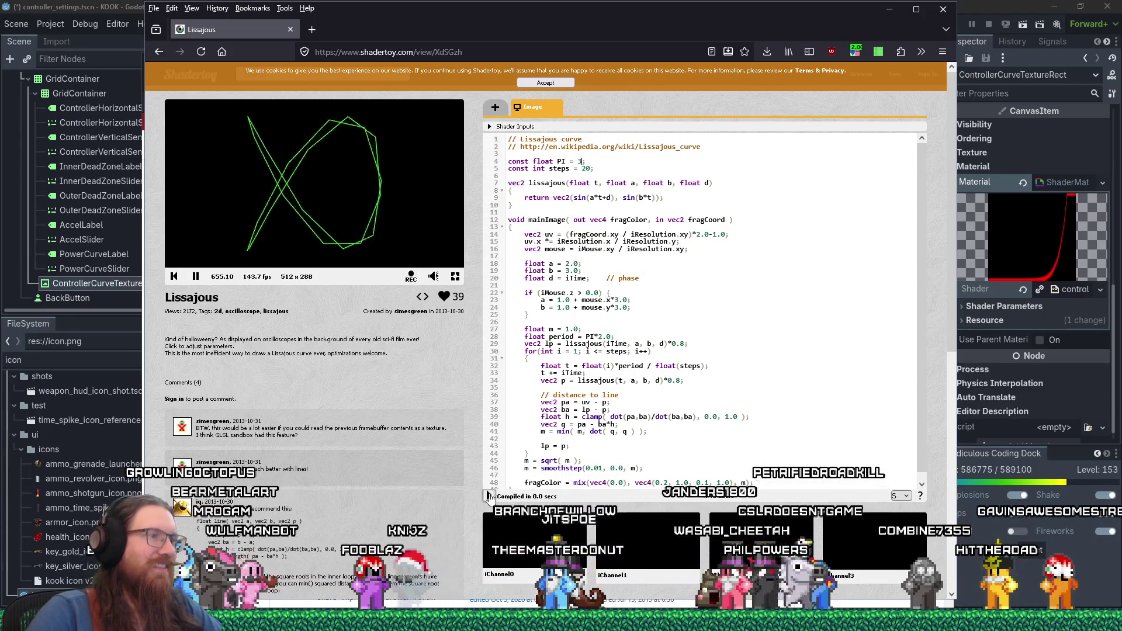
{"action": "left_click", "coordinate": [489, 496]}
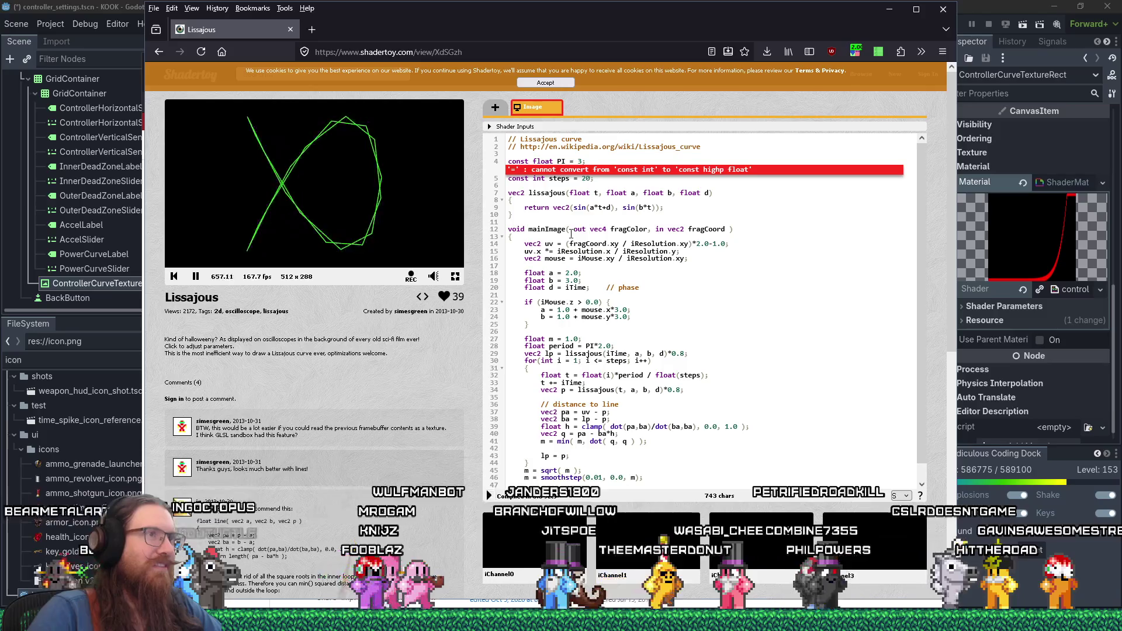
{"action": "type", "text": ".0"}
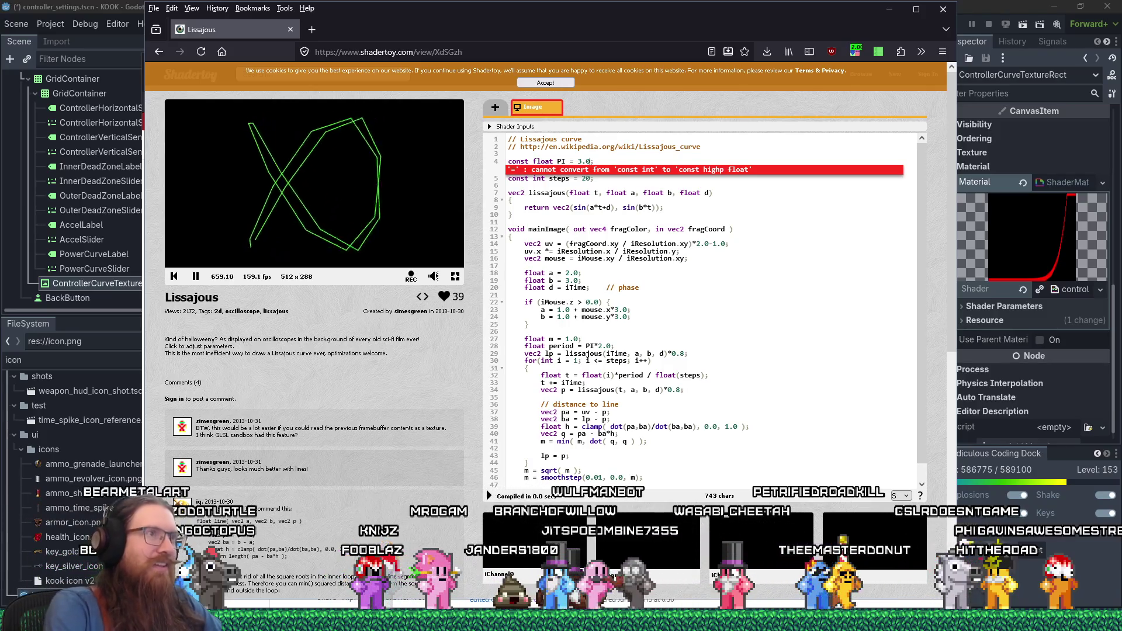
{"action": "left_click", "coordinate": [489, 496]}
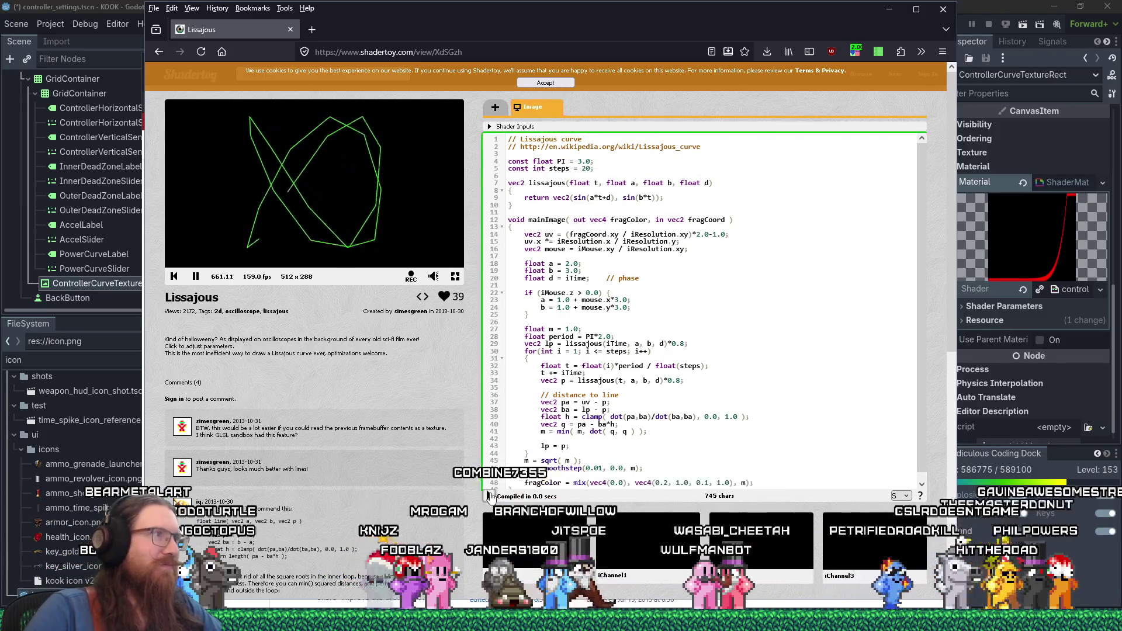
{"action": "mouse_move", "coordinate": [327, 200]}
{"action": "left_mouse_down"}
{"action": "mouse_move", "coordinate": [363, 187]}
{"action": "mouse_move", "coordinate": [412, 240]}
{"action": "left_mouse_up"}
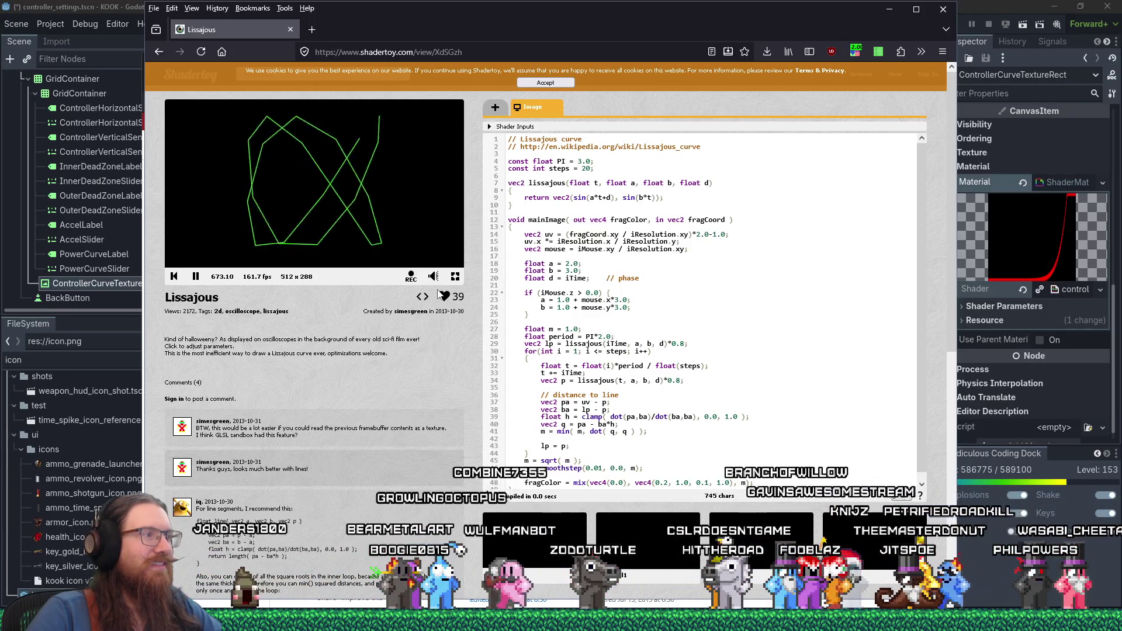
{"action": "scroll", "coordinate": [265, 495], "scroll_direction": "down", "scroll_amount": 4}
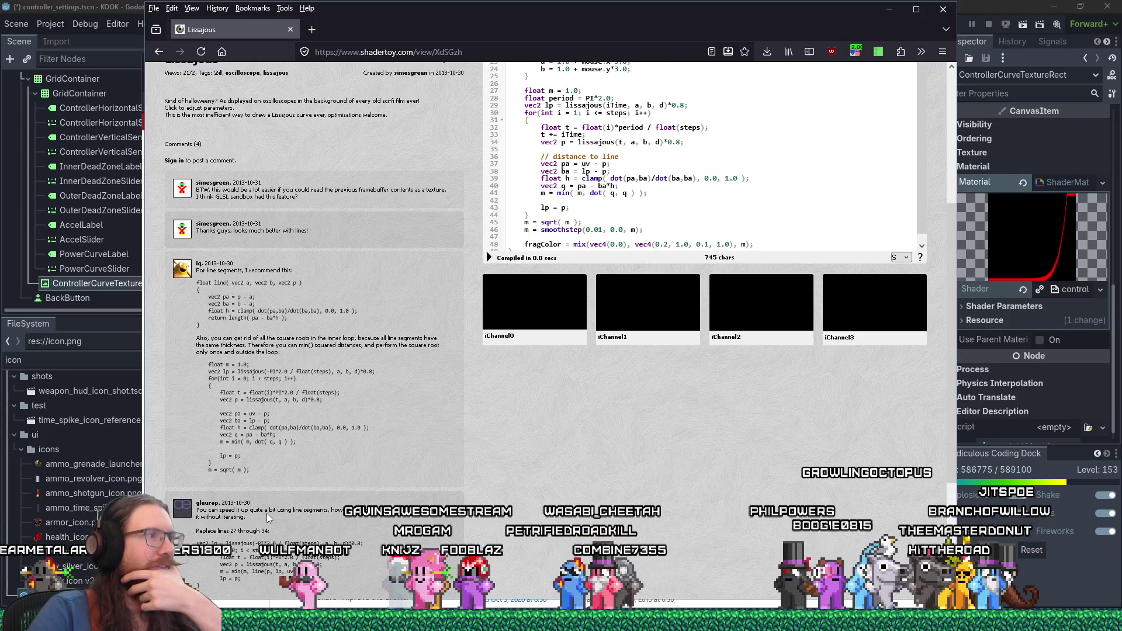
Read iq's squared-distance tip, then change line 46's smoothstep edge from 0.01 to 0.02
{"action": "left_click_drag", "start_coordinate": [255, 345], "coordinate": [293, 353]}
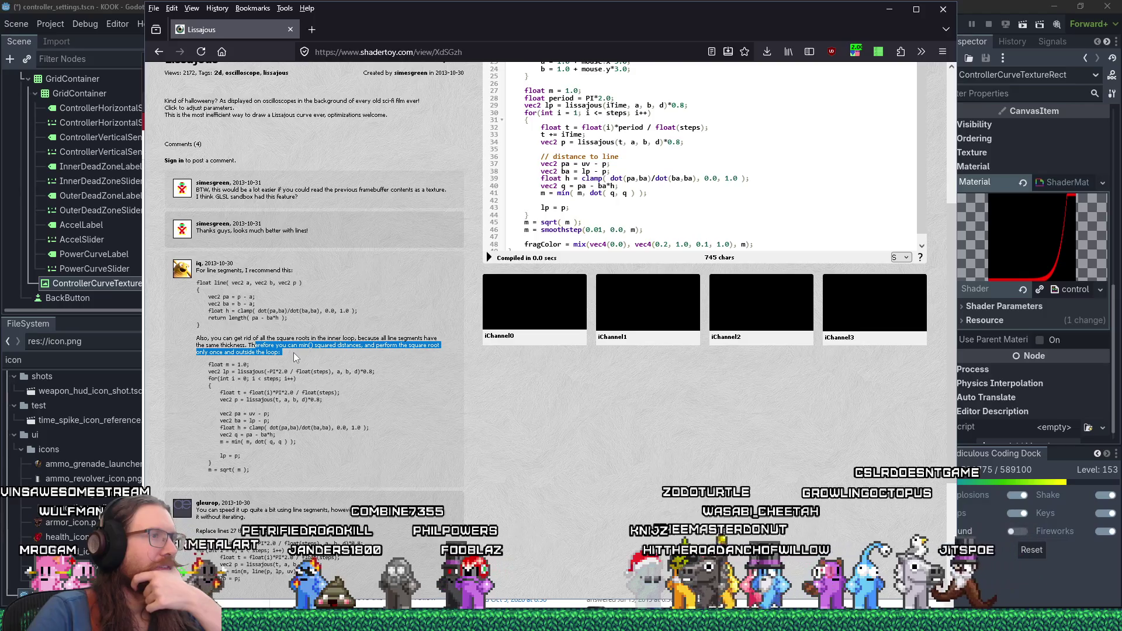
{"action": "scroll", "coordinate": [570, 243], "scroll_direction": "up", "scroll_amount": 2}
{"action": "scroll", "coordinate": [570, 243], "scroll_direction": "up", "scroll_amount": 3}
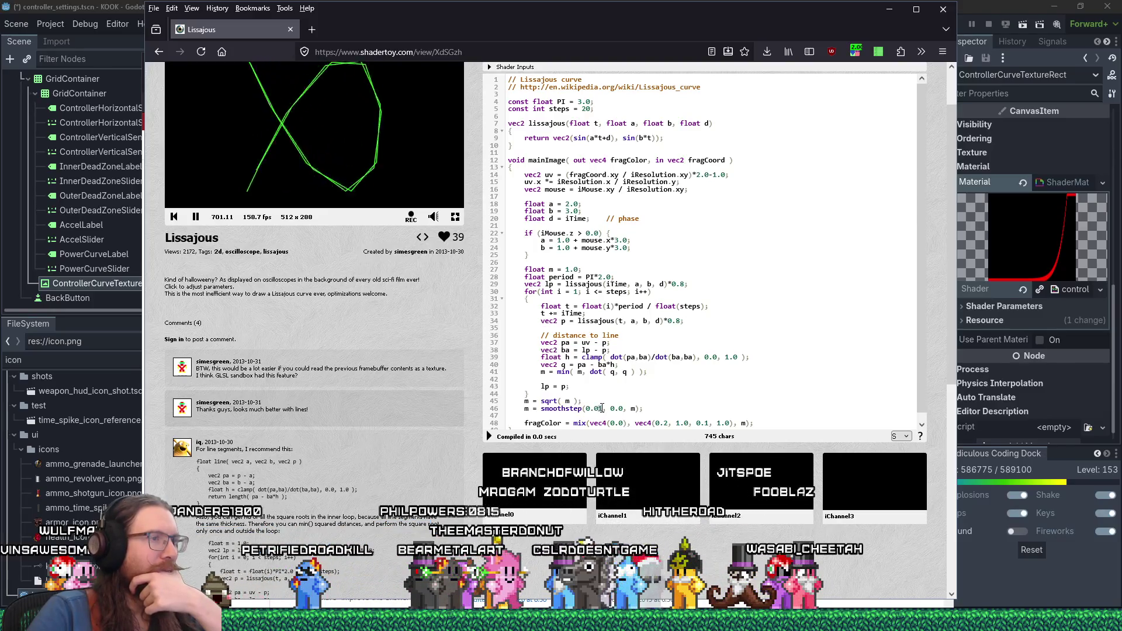
{"action": "key", "text": "BackSpace"}
{"action": "type", "text": "2"}
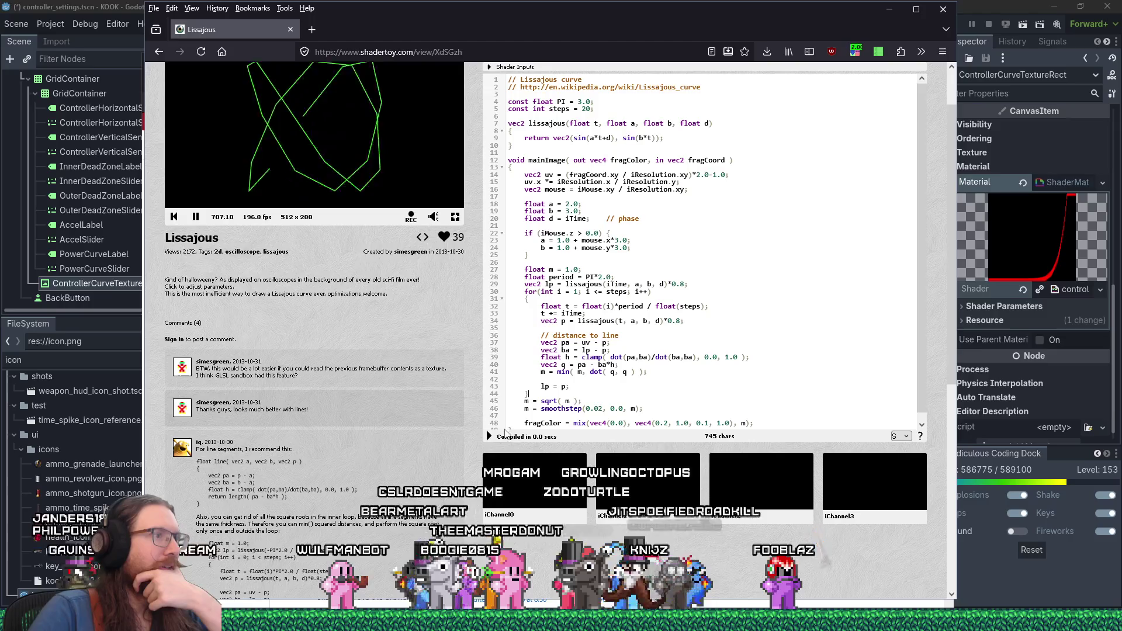
{"action": "scroll", "coordinate": [374, 173], "scroll_direction": "up", "scroll_amount": 2}
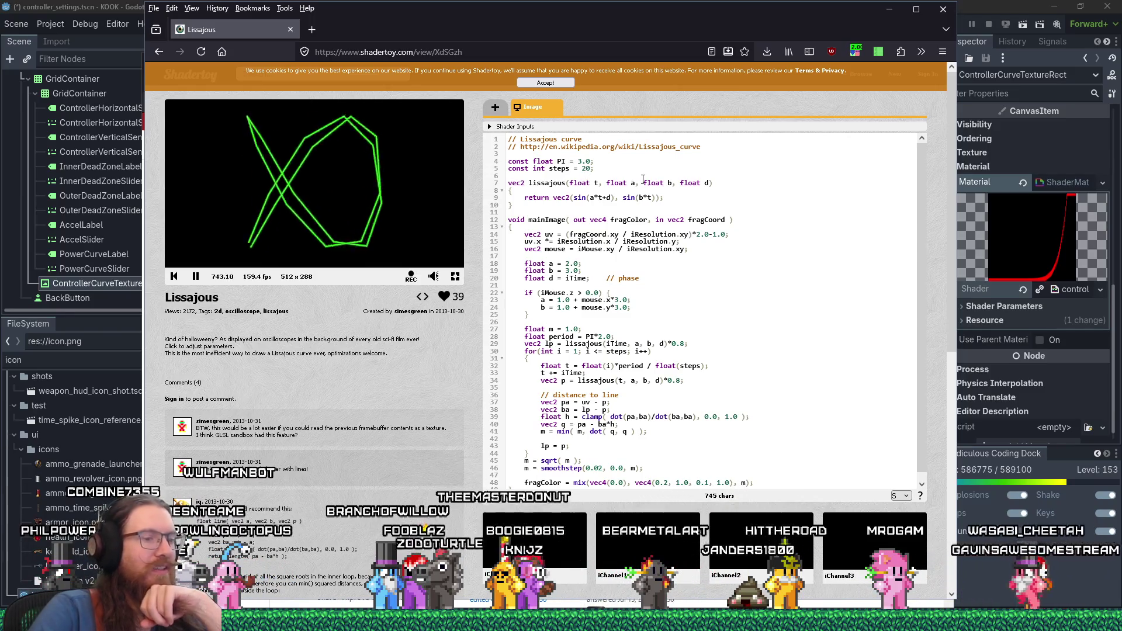
Change the Lissajous shader's steps count to 200 and recompile it
{"action": "left_click", "coordinate": [590, 167]}
{"action": "type", "text": "0"}
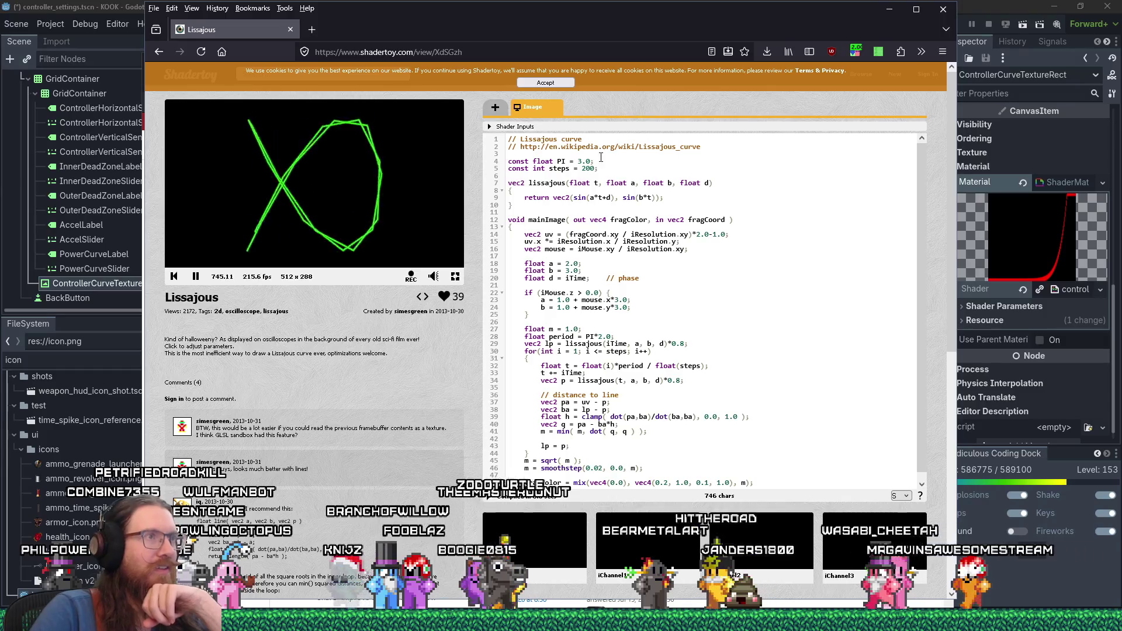
{"action": "key", "text": "alt+Return"}
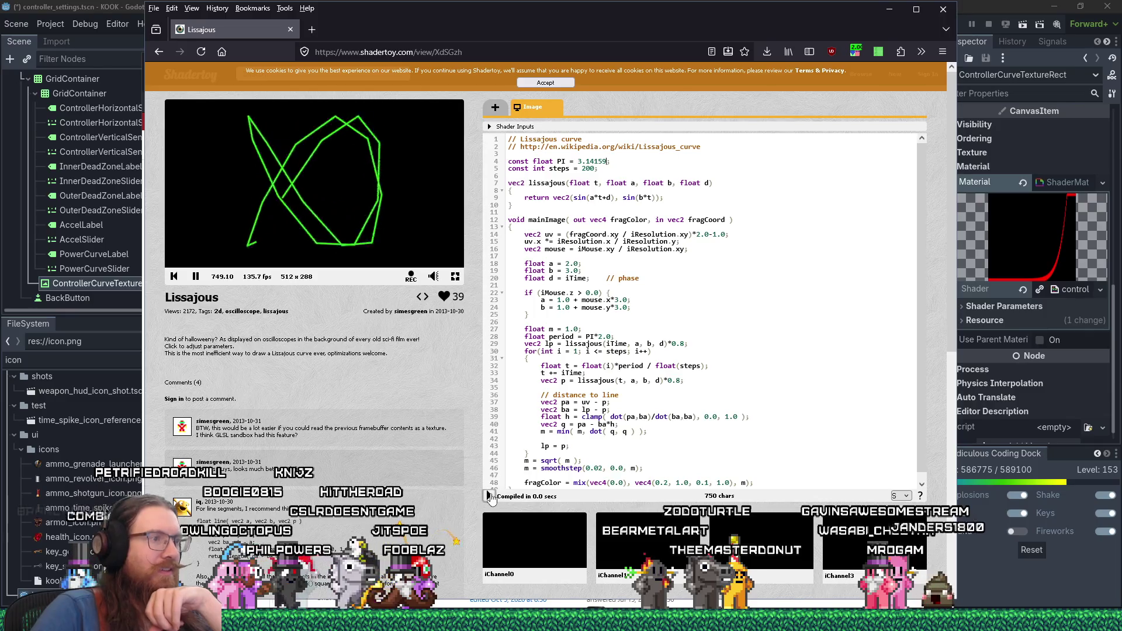
Recompile with PI restored to 3.14159 and a 0.04 line width, then open Eroded Mountains
{"action": "left_click", "coordinate": [489, 496]}
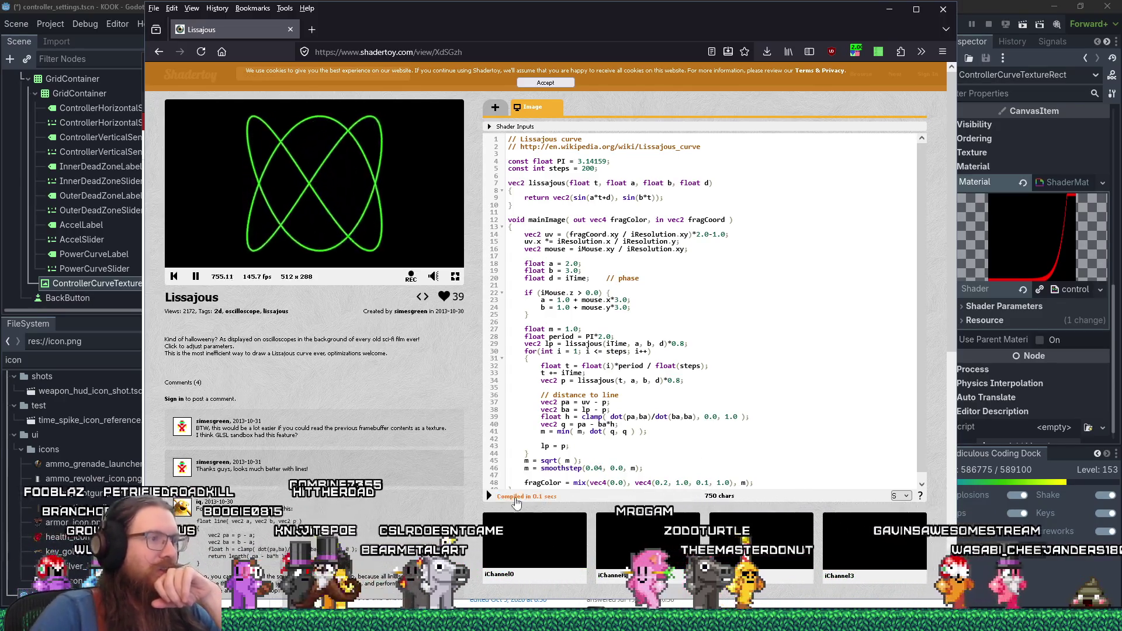
{"action": "left_click", "coordinate": [489, 496]}
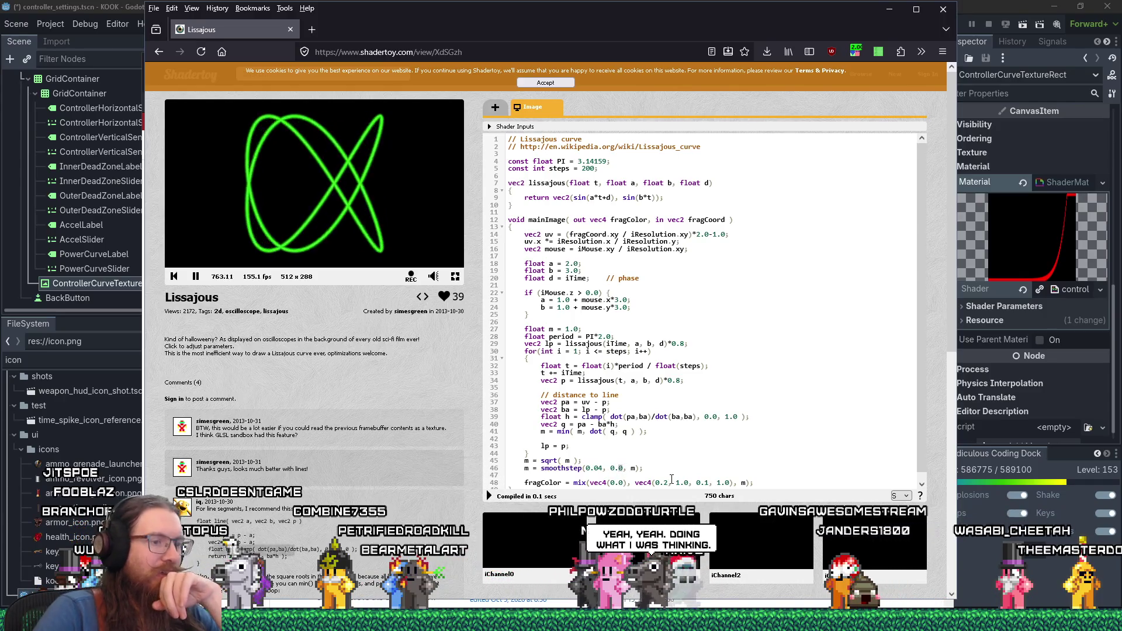
{"action": "type", "text": "3"}
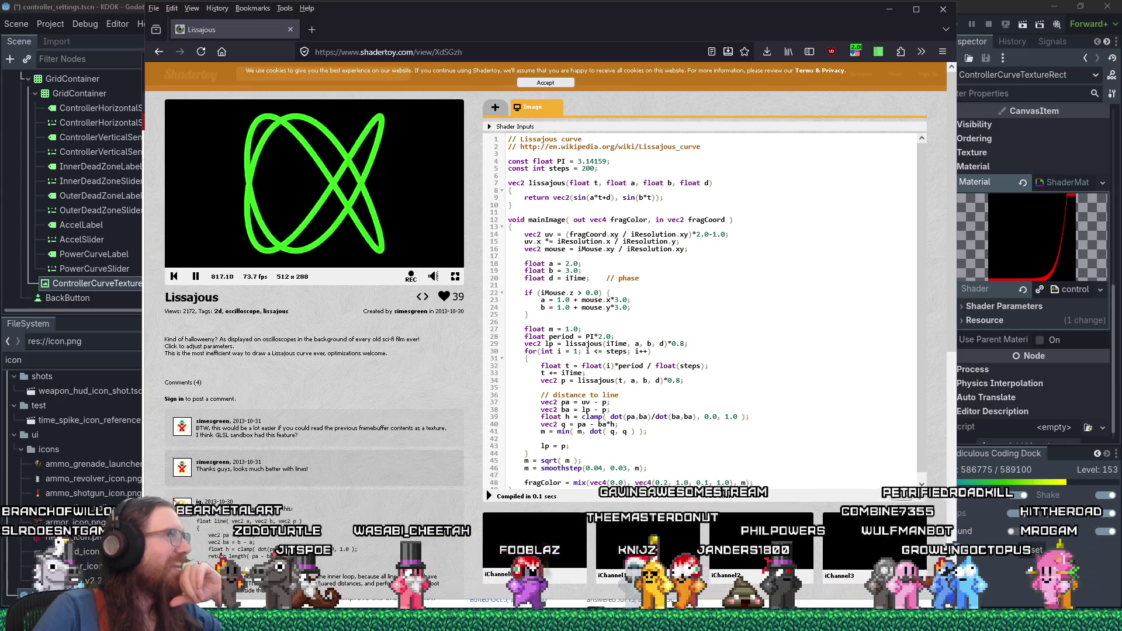
{"action": "left_click", "coordinate": [312, 29]}
Load the Mouse-Paint Eroded Mountains shader and paint raised land onto its terrain
{"action": "key", "text": "ctrl+v"}
{"action": "key", "text": "Return"}
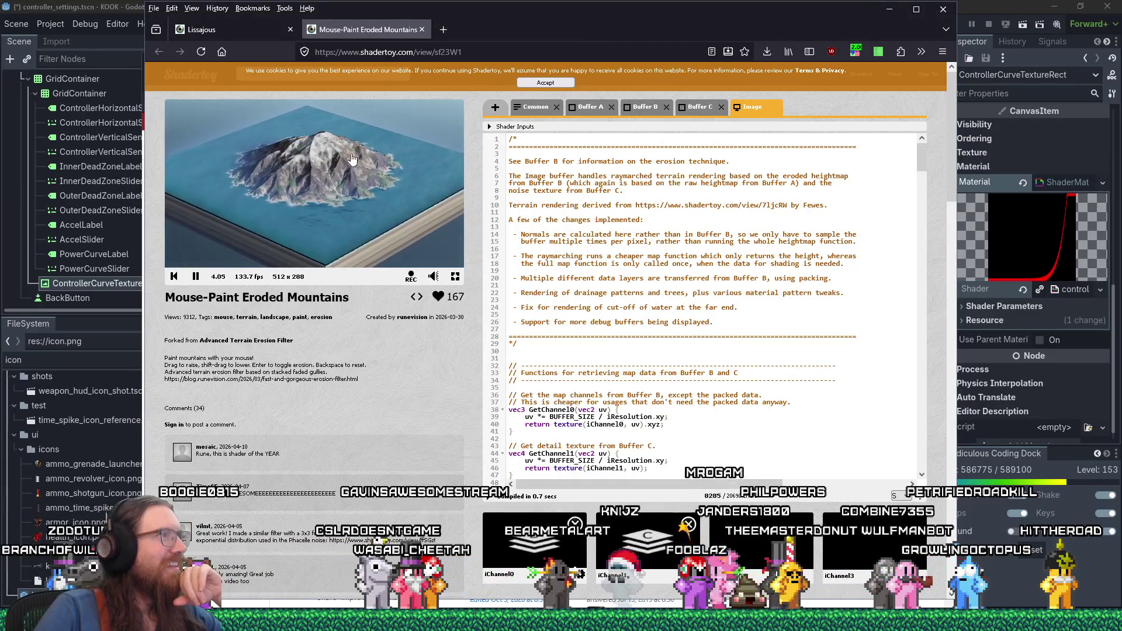
{"action": "left_click_drag", "start_coordinate": [330, 215], "coordinate": [326, 235]}
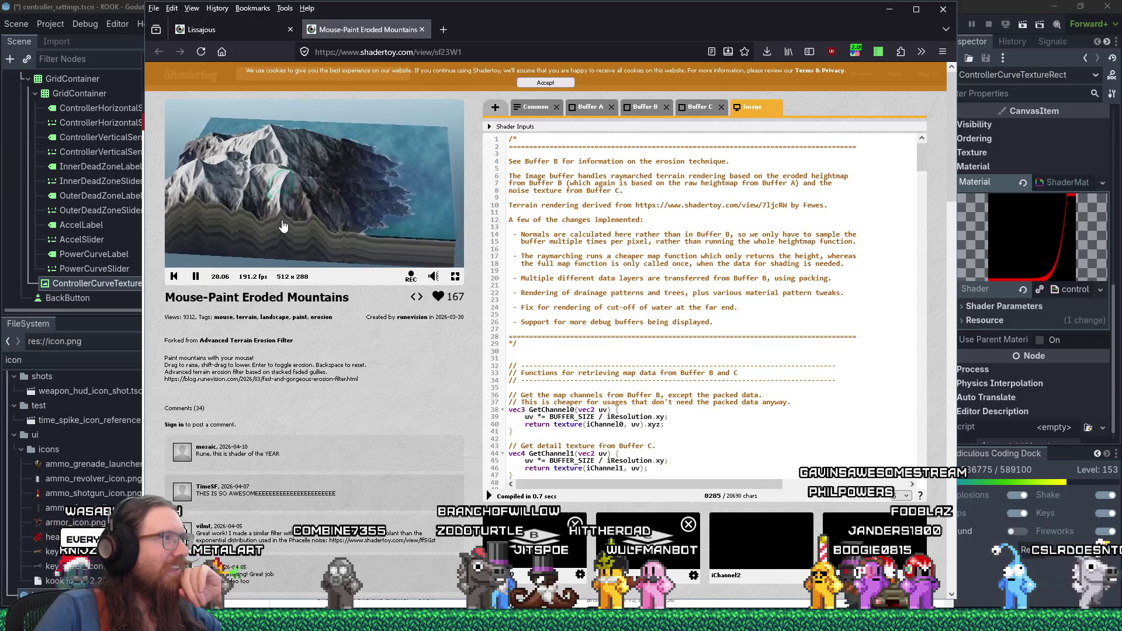
{"action": "middle_click", "coordinate": [325, 208]}
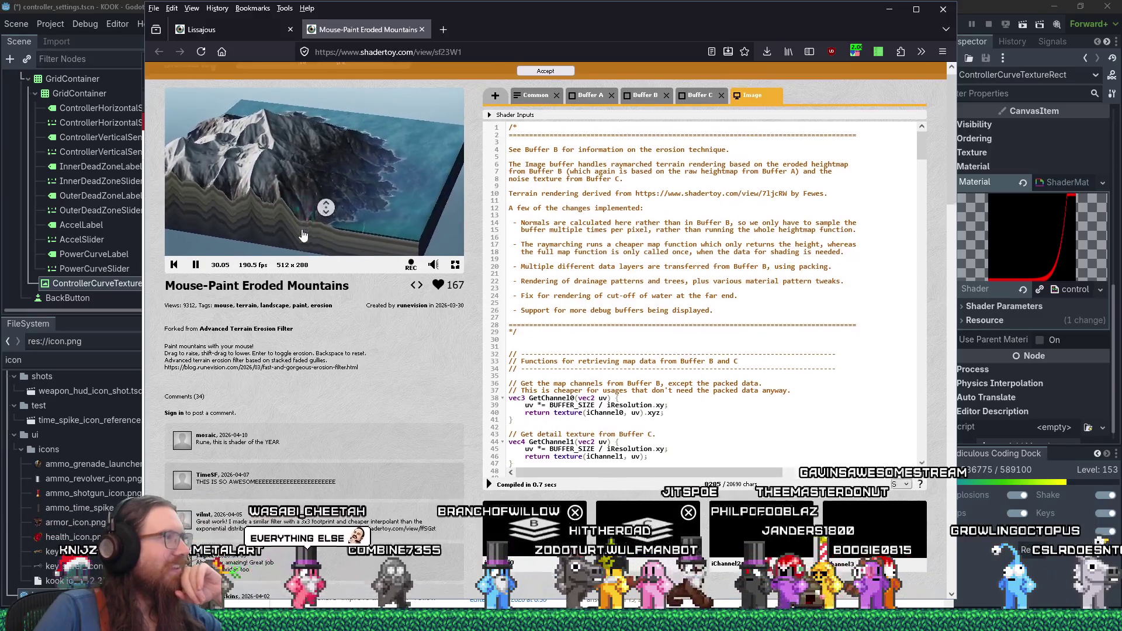
Bring up and dismiss the canvas image menu, then paint more terrain onto the render
{"action": "right_click", "coordinate": [381, 181]}
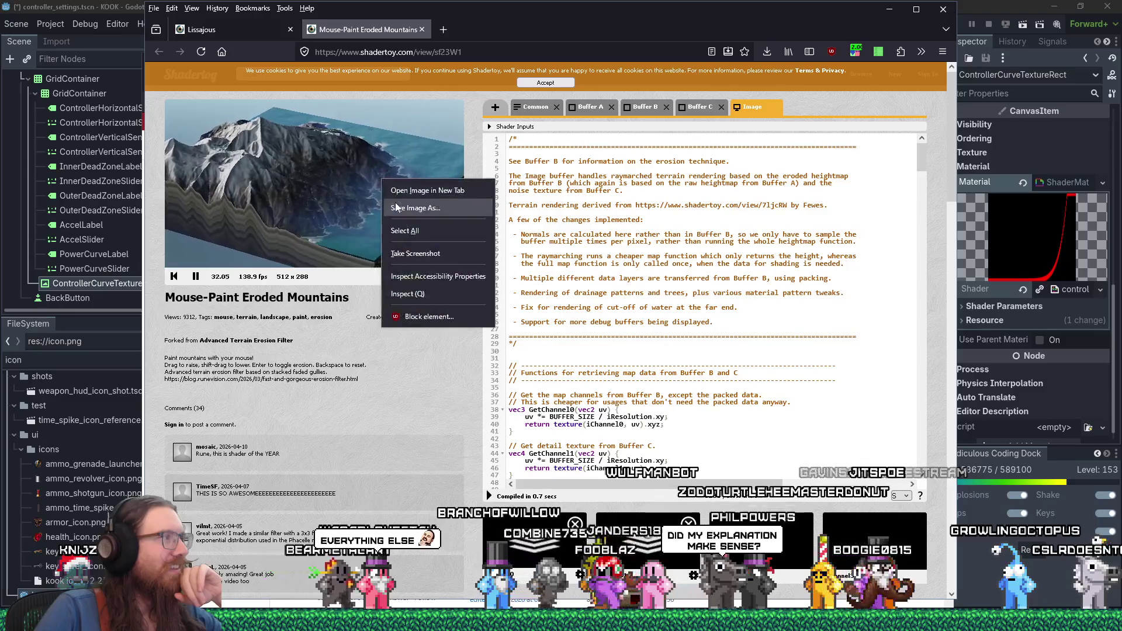
{"action": "left_click", "coordinate": [314, 329]}
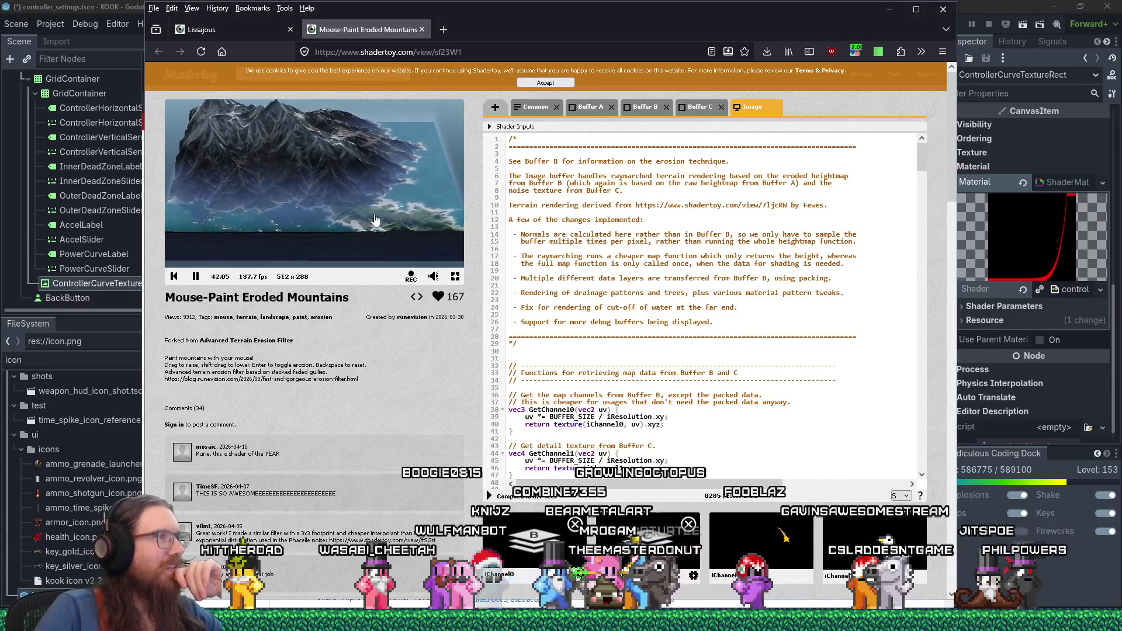
{"action": "right_click", "coordinate": [356, 220]}
{"action": "left_click", "coordinate": [323, 202]}
{"action": "right_click", "coordinate": [323, 199]}
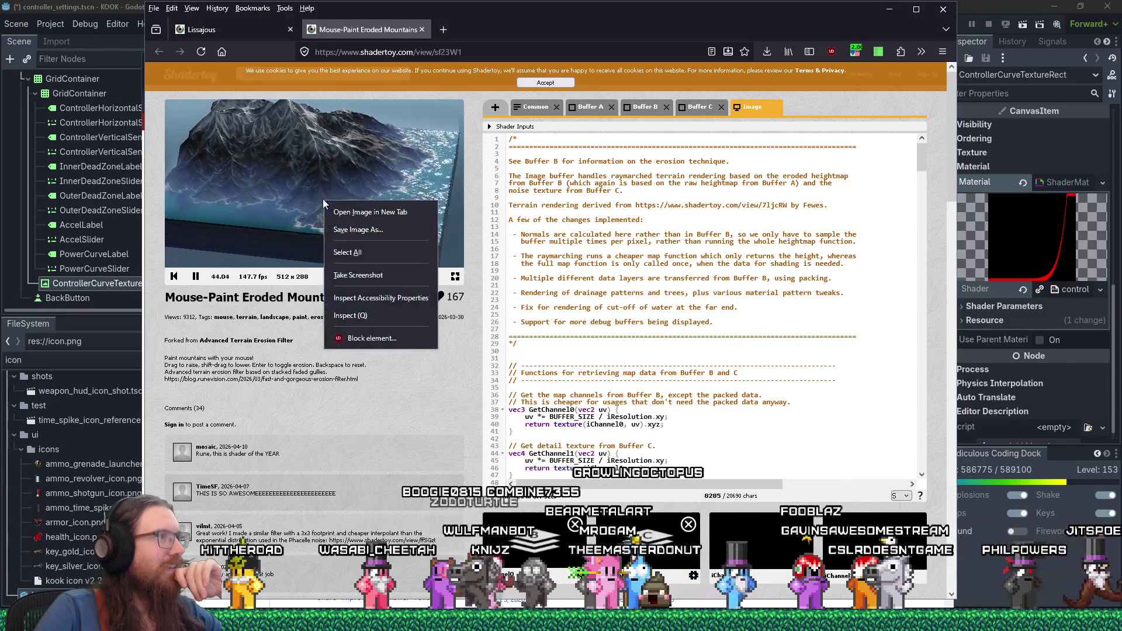
{"action": "left_click", "coordinate": [321, 198]}
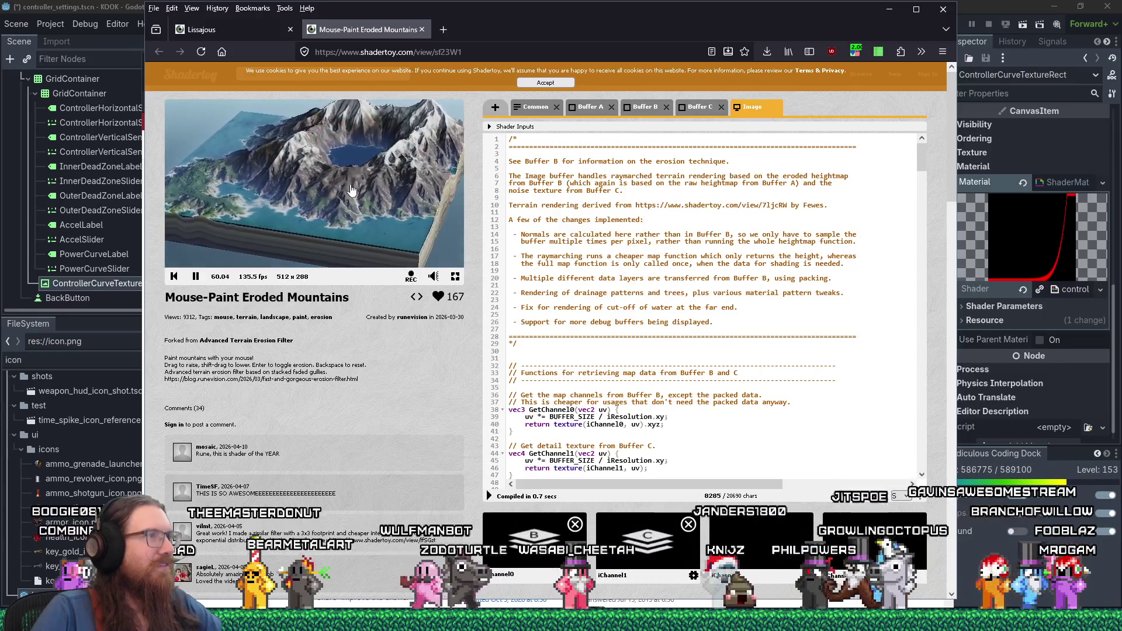
{"action": "left_click_drag", "start_coordinate": [351, 190], "coordinate": [344, 199]}
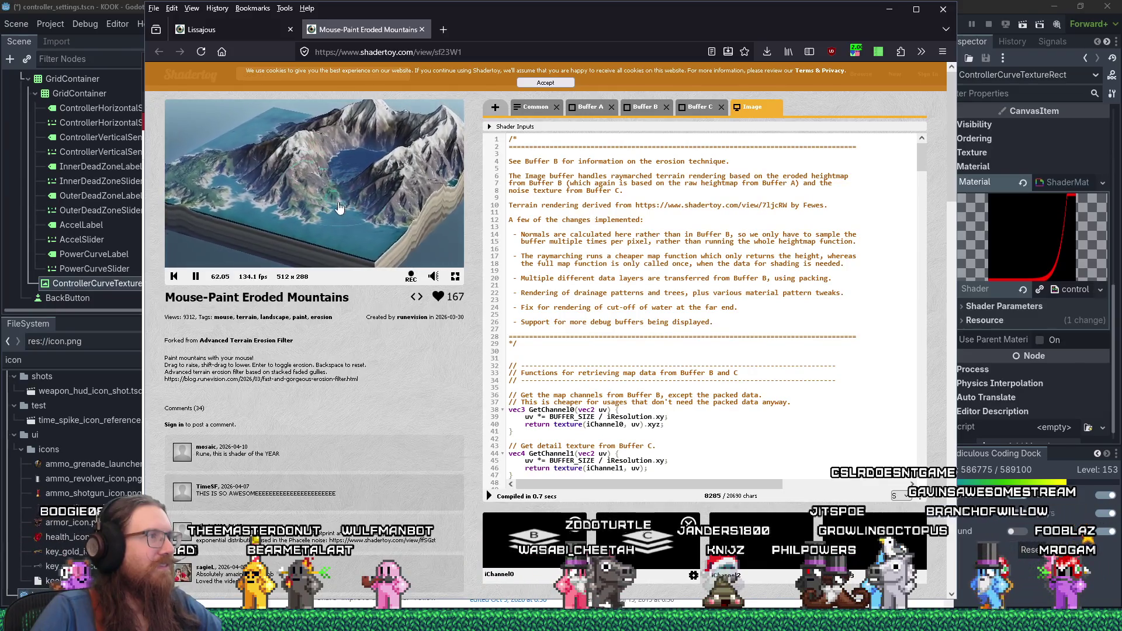
{"action": "scroll", "coordinate": [722, 287], "scroll_direction": "down", "scroll_amount": 20}
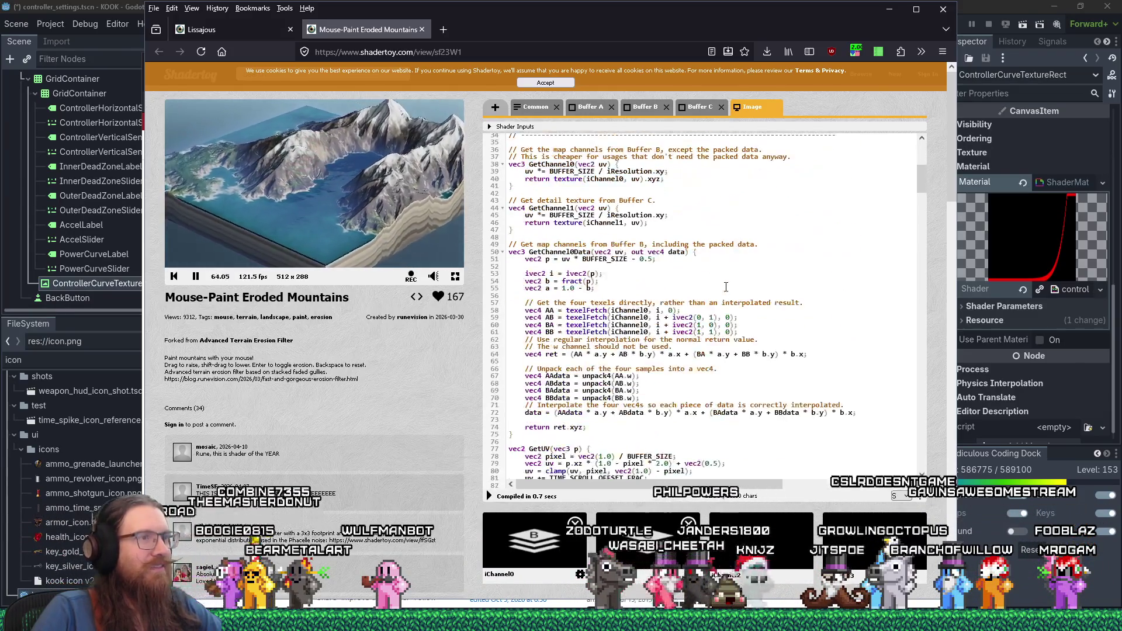
Read through the Eroded Mountains shader code, then close its tab and the Firefox window
{"action": "scroll", "coordinate": [724, 289], "scroll_direction": "down", "scroll_amount": 20}
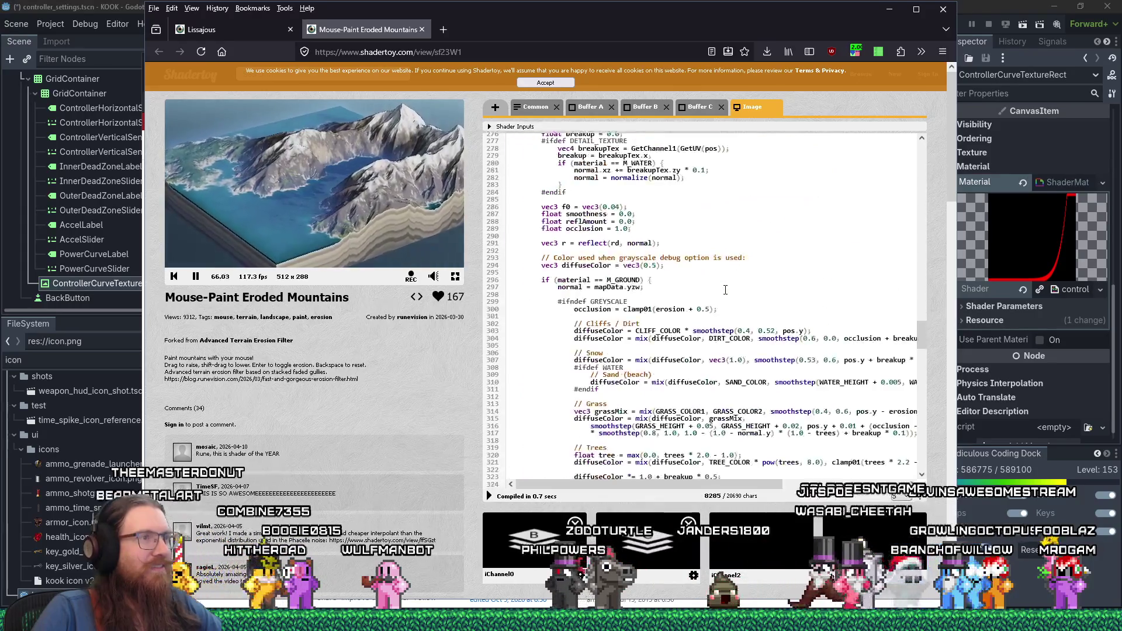
{"action": "scroll", "coordinate": [725, 290], "scroll_direction": "down", "scroll_amount": 5}
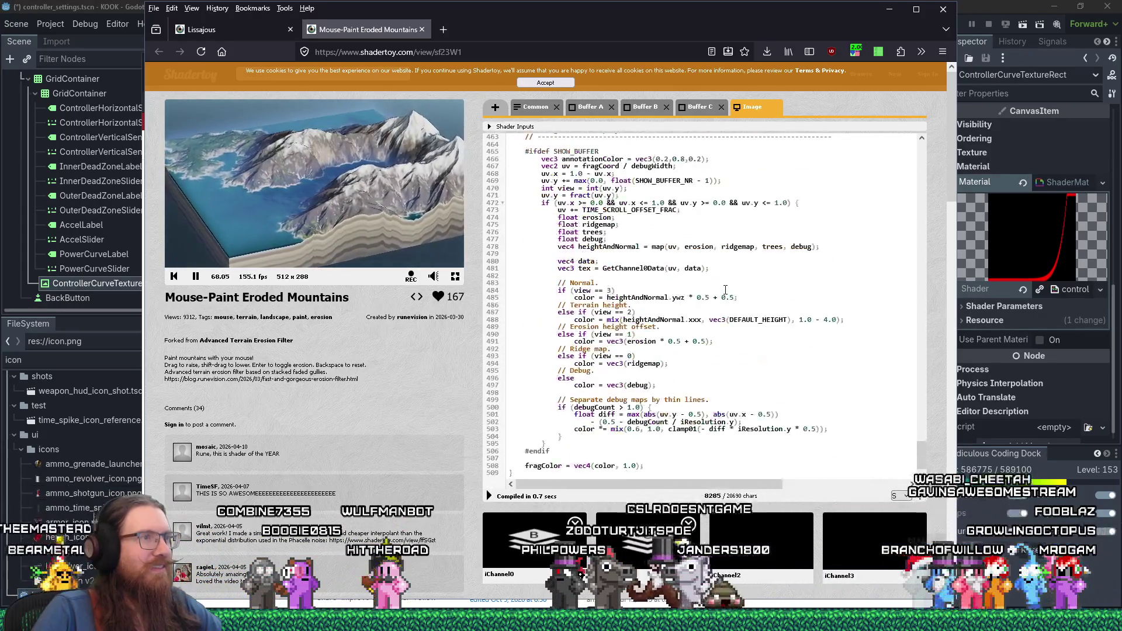
{"action": "scroll", "coordinate": [725, 290], "scroll_direction": "up", "scroll_amount": 4}
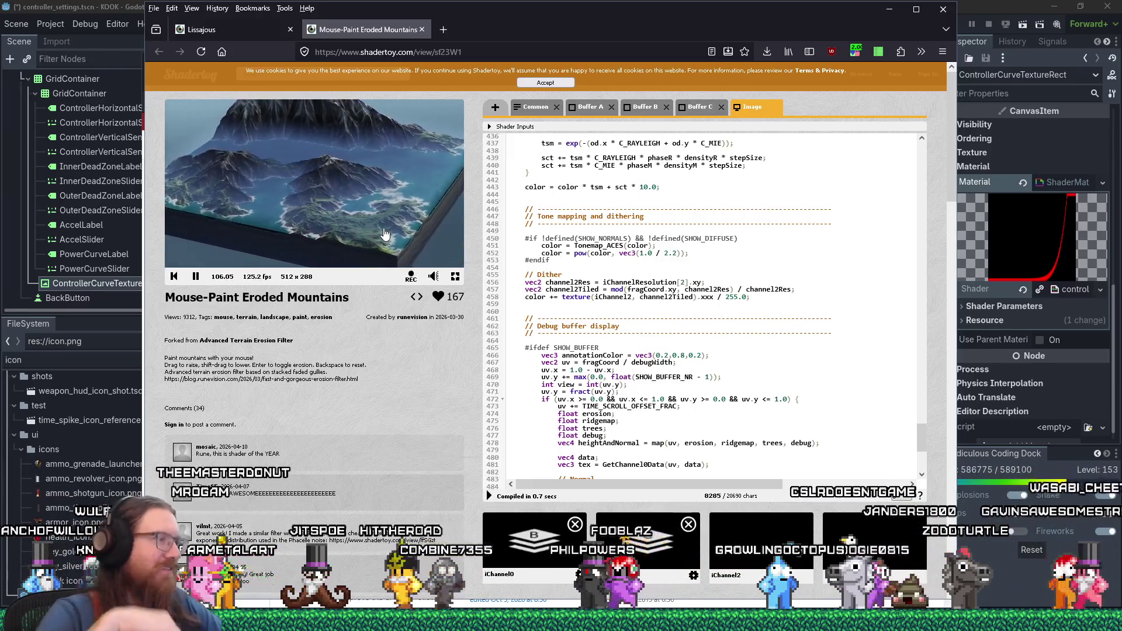
{"action": "scroll", "coordinate": [242, 425], "scroll_direction": "down", "scroll_amount": 1}
{"action": "scroll", "coordinate": [243, 425], "scroll_direction": "down", "scroll_amount": 5}
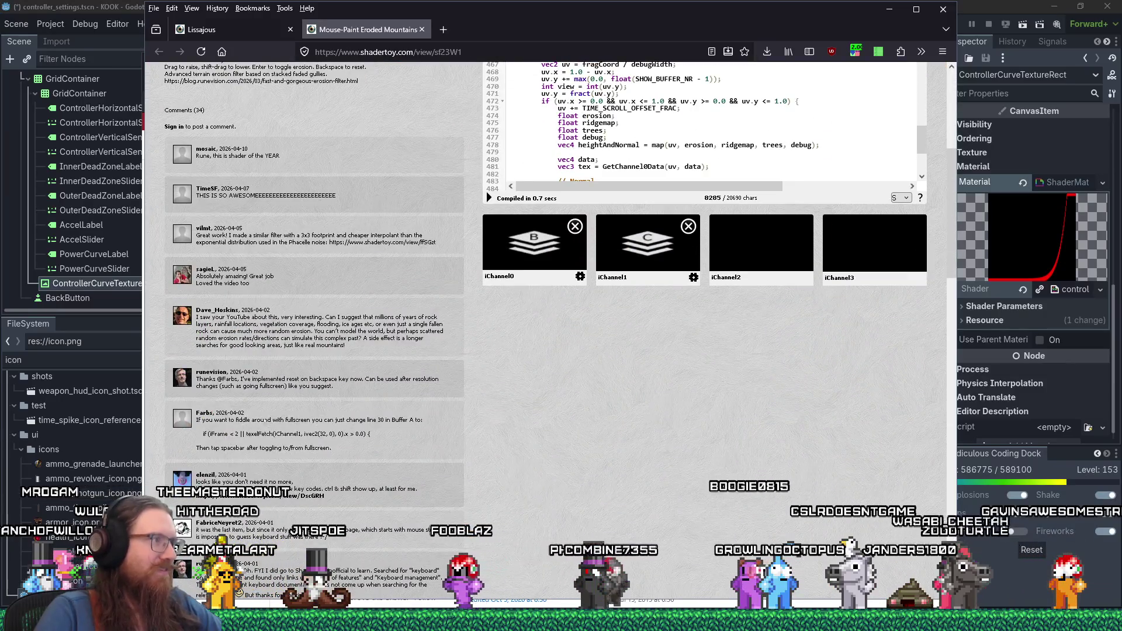
{"action": "scroll", "coordinate": [243, 425], "scroll_direction": "down", "scroll_amount": 1}
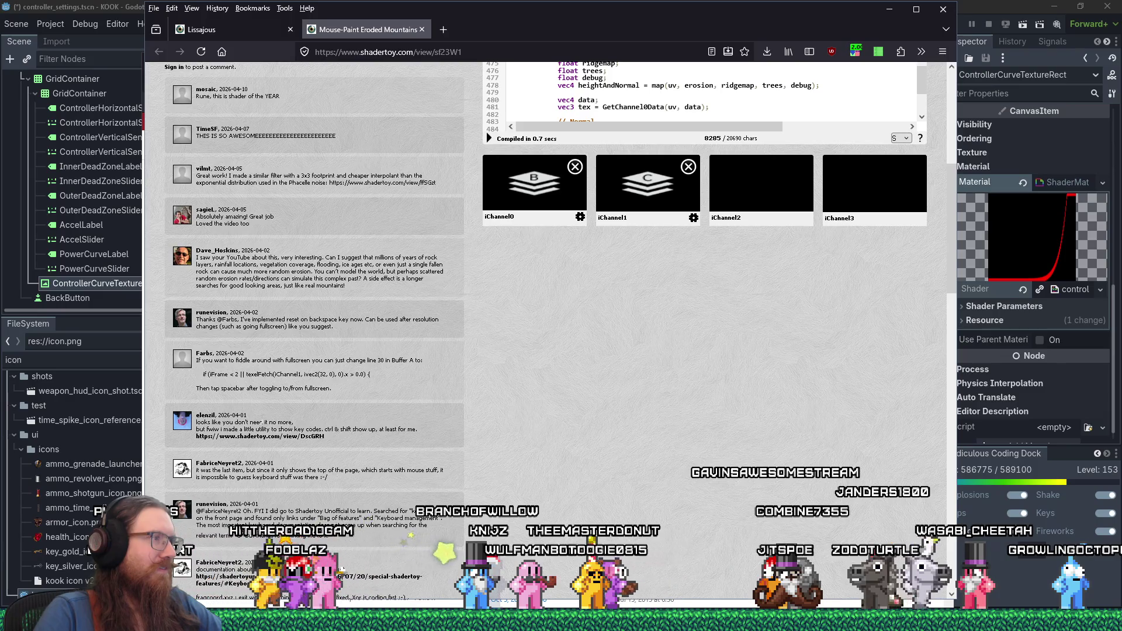
{"action": "scroll", "coordinate": [259, 417], "scroll_direction": "down", "scroll_amount": 10}
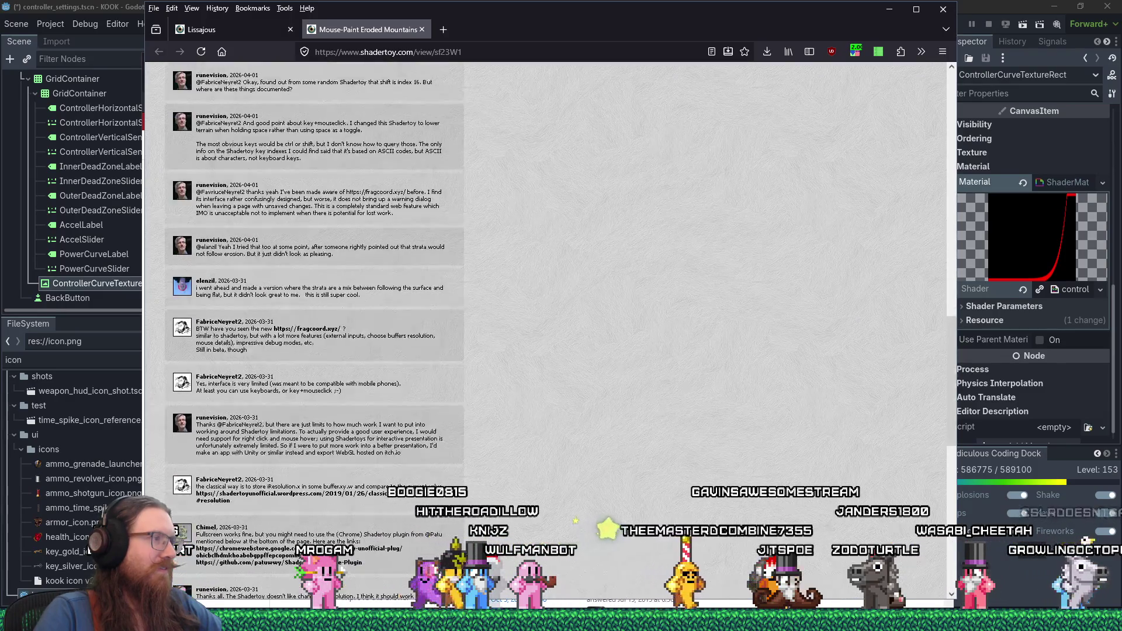
{"action": "scroll", "coordinate": [259, 417], "scroll_direction": "down", "scroll_amount": 10}
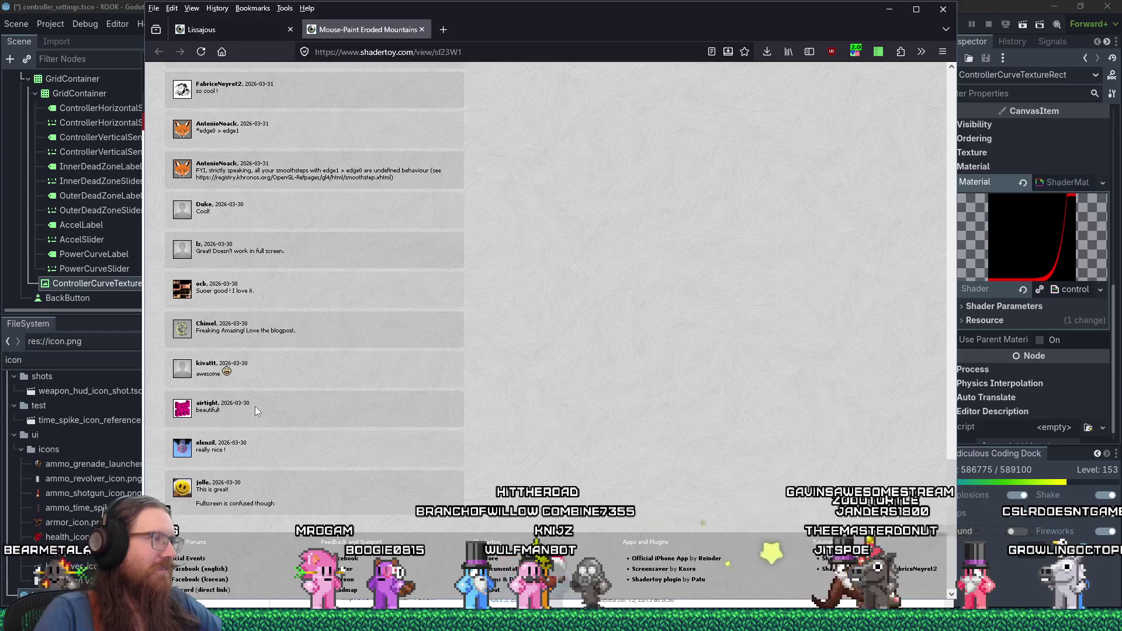
{"action": "left_click", "coordinate": [421, 30]}
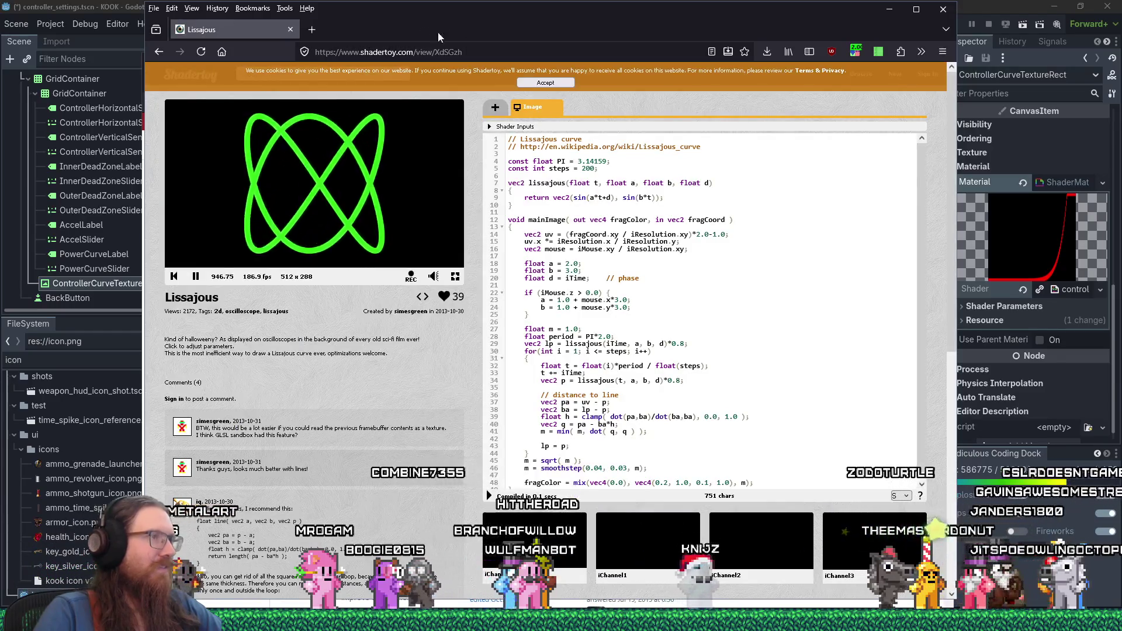
{"action": "key", "text": "ctrl+w"}
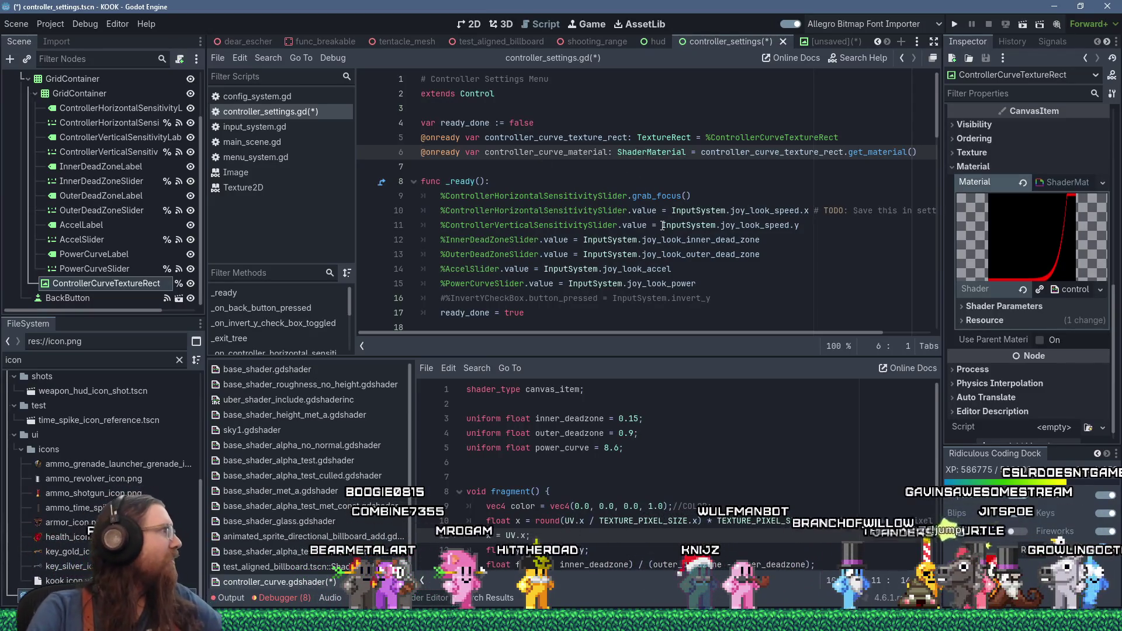
Add an update_curve() call to the joy_look_power slider handler
{"action": "left_click", "coordinate": [566, 297]}
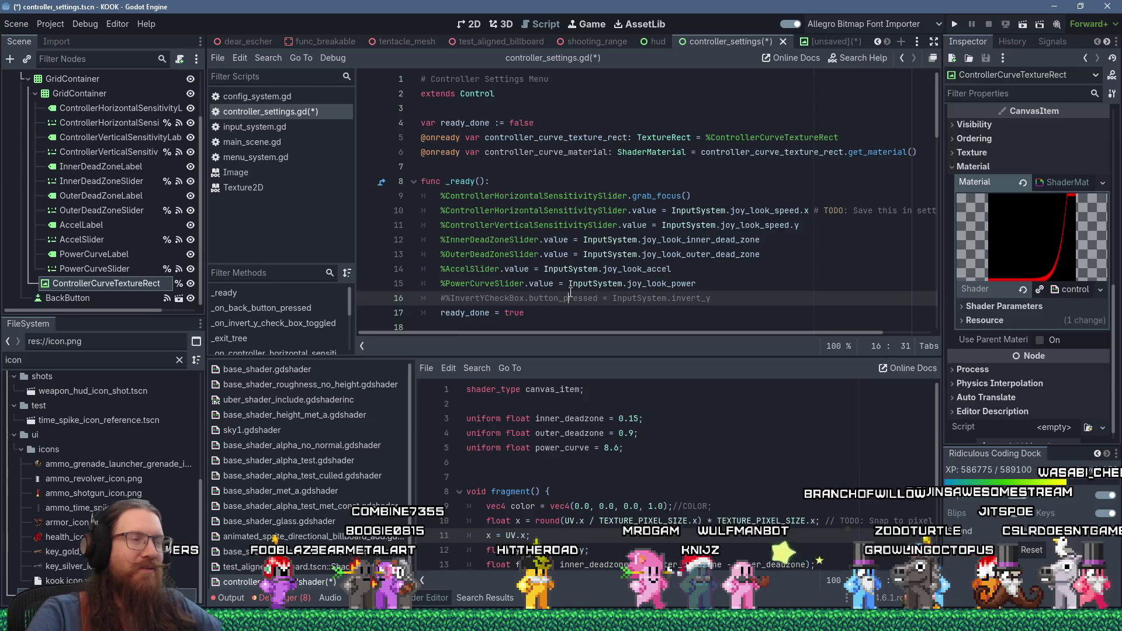
{"action": "double_click", "coordinate": [566, 153]}
{"action": "right_click", "coordinate": [566, 153]}
{"action": "left_click", "coordinate": [591, 235]}
{"action": "scroll", "coordinate": [579, 257], "scroll_direction": "down", "scroll_amount": 7}
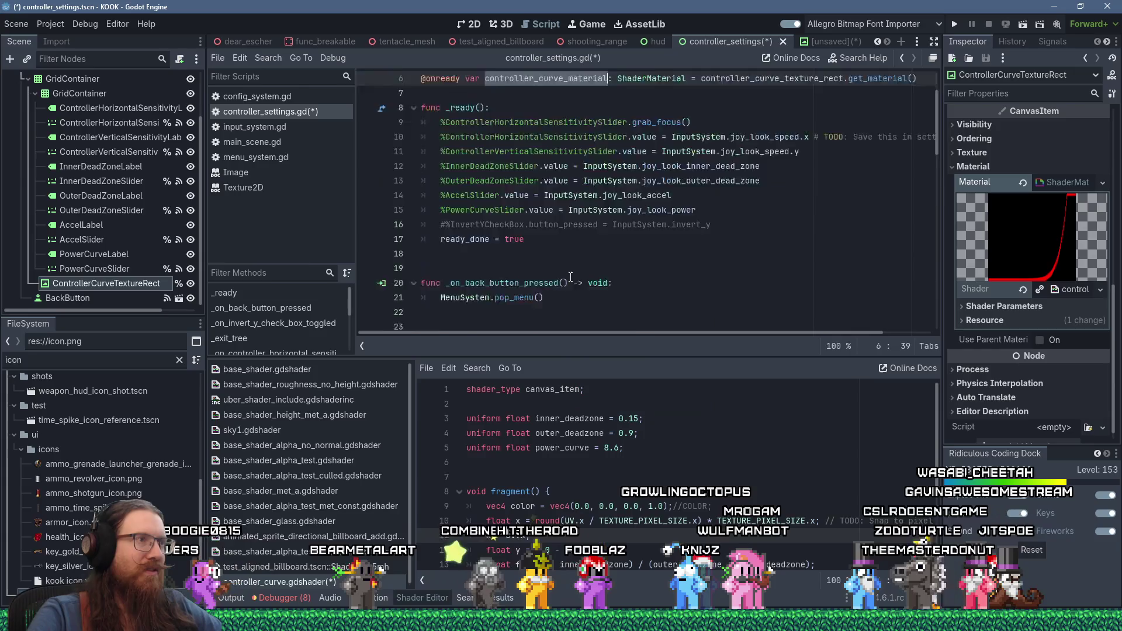
{"action": "scroll", "coordinate": [570, 277], "scroll_direction": "down", "scroll_amount": 8}
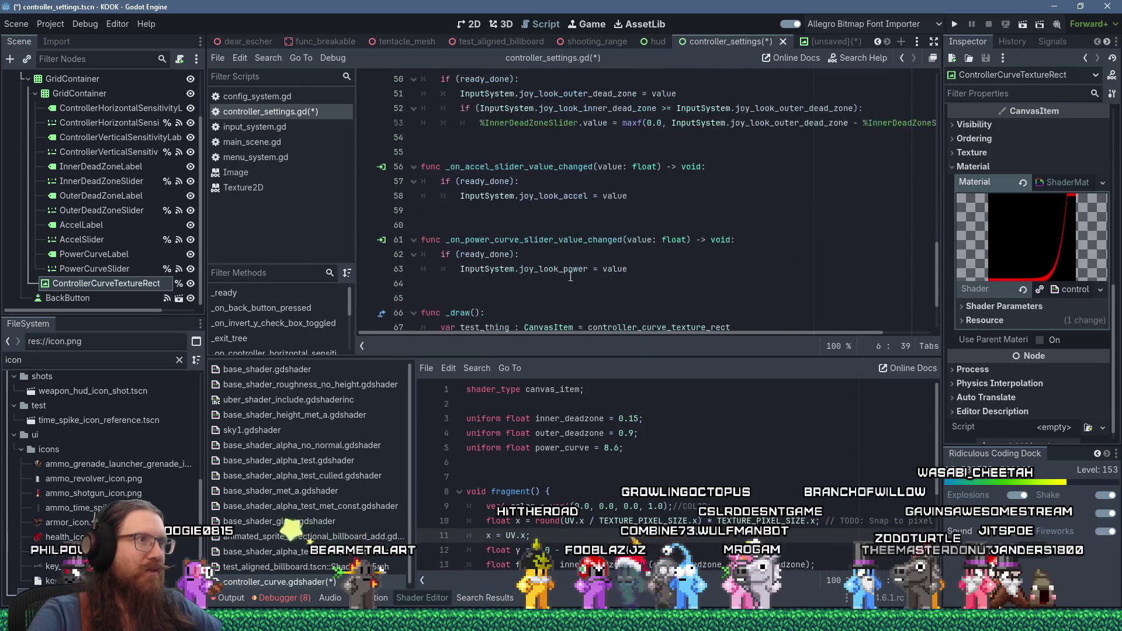
{"action": "scroll", "coordinate": [513, 254], "scroll_direction": "down", "scroll_amount": 3}
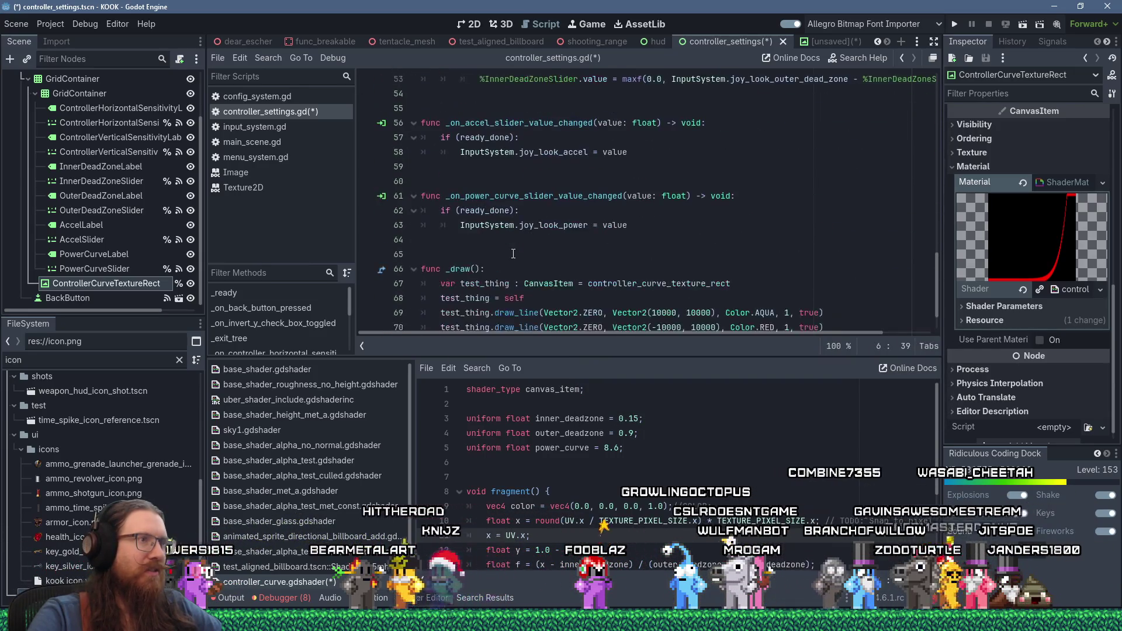
{"action": "left_click", "coordinate": [669, 183]}
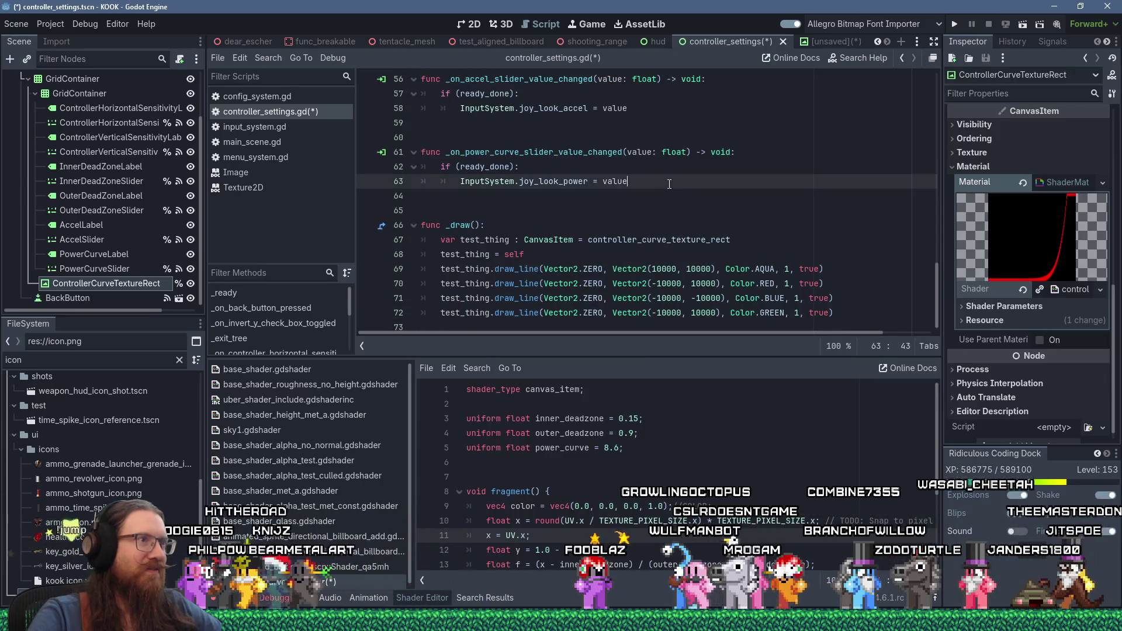
{"action": "key", "text": "Return"}
{"action": "type", "text": "update_"}
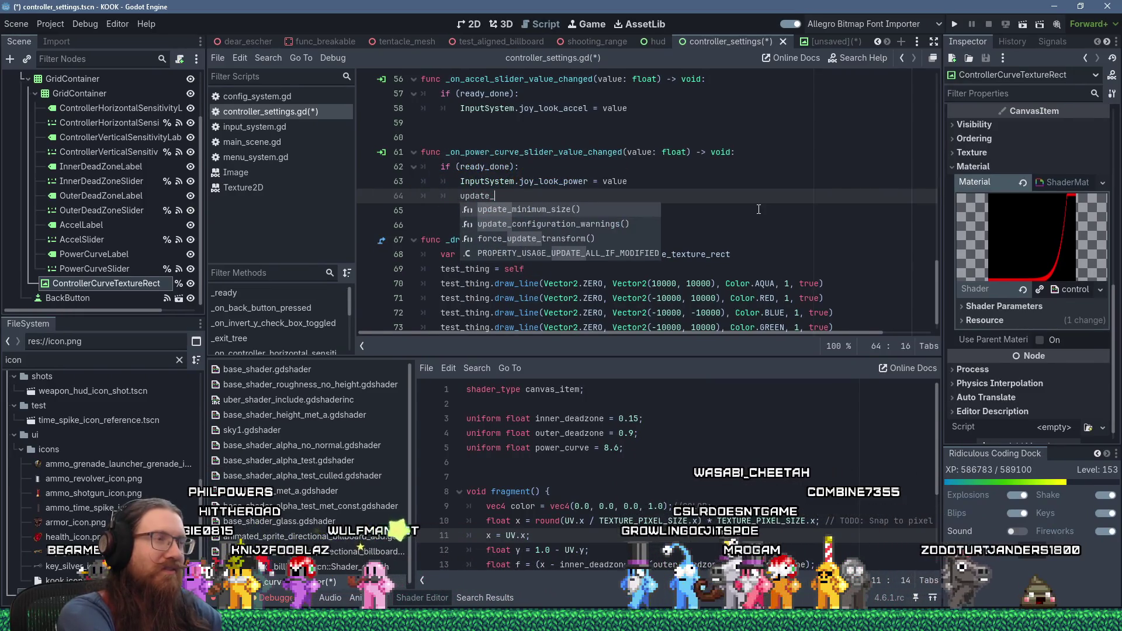
{"action": "type", "text": "curve"}
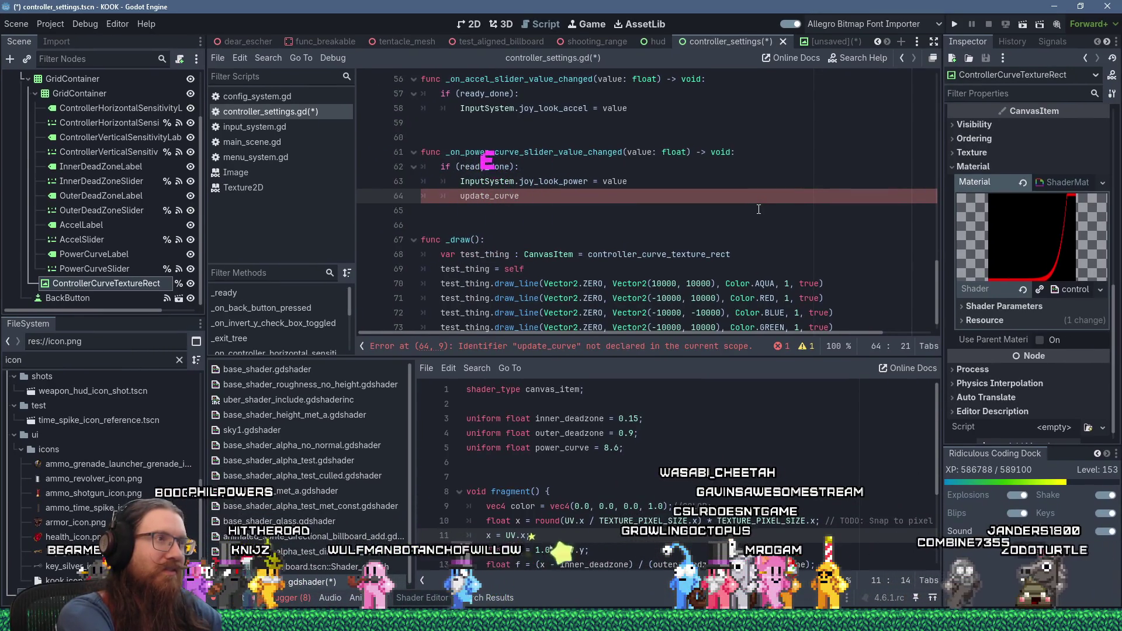
{"action": "type", "text": "()"}
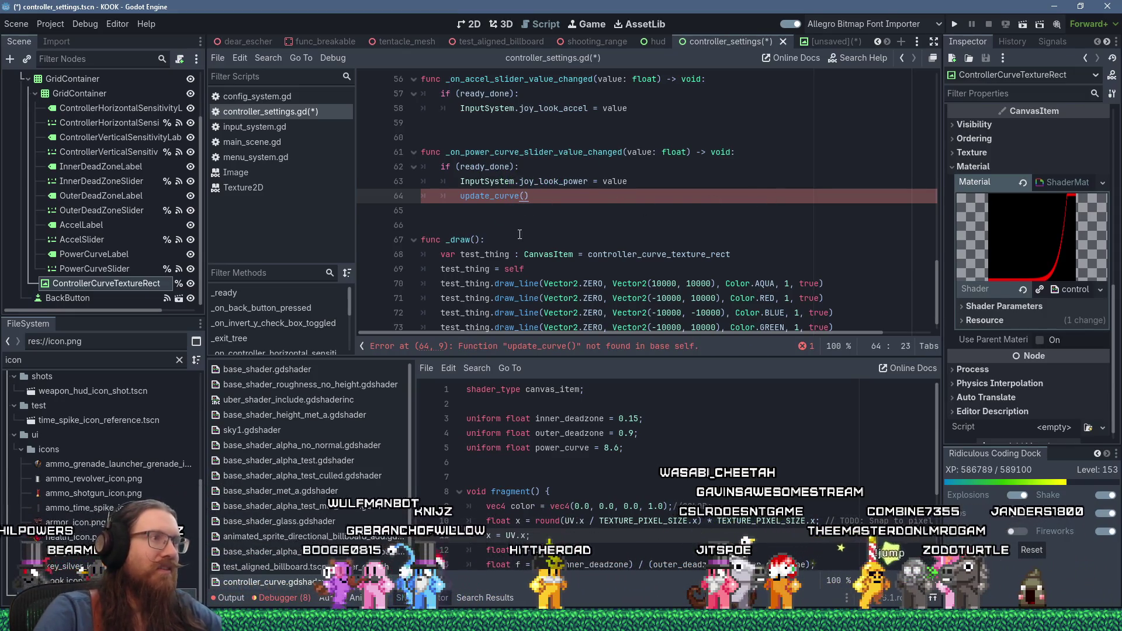
Define update_cruve() beginning controller_curve_material.set_shader_parameter(&"") and show the shader's Inspector parameters
{"action": "scroll", "coordinate": [520, 231], "scroll_direction": "down", "scroll_amount": 1}
{"action": "left_click", "coordinate": [528, 211]}
{"action": "key", "text": "Return"}
{"action": "key", "text": "Return"}
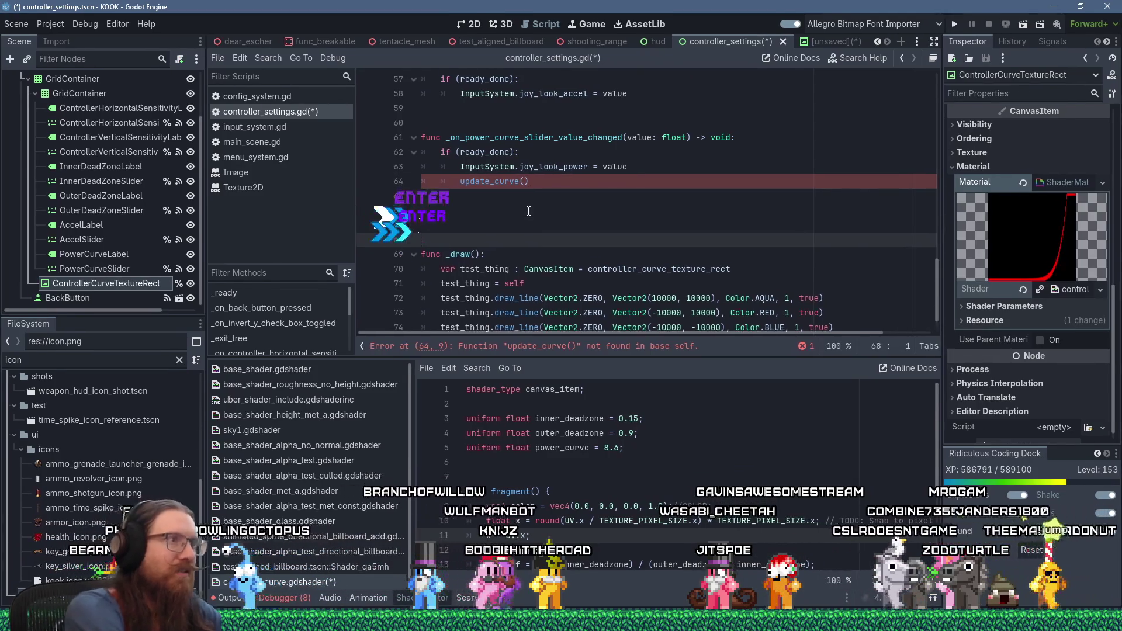
{"action": "type", "text": "fnuc updat"}
{"action": "key", "text": "BackSpace"}
{"action": "key", "text": "BackSpace"}
{"action": "key", "text": "BackSpace"}
{"action": "type", "text": "func update_curv"}
{"action": "type", "text": "e9):"}
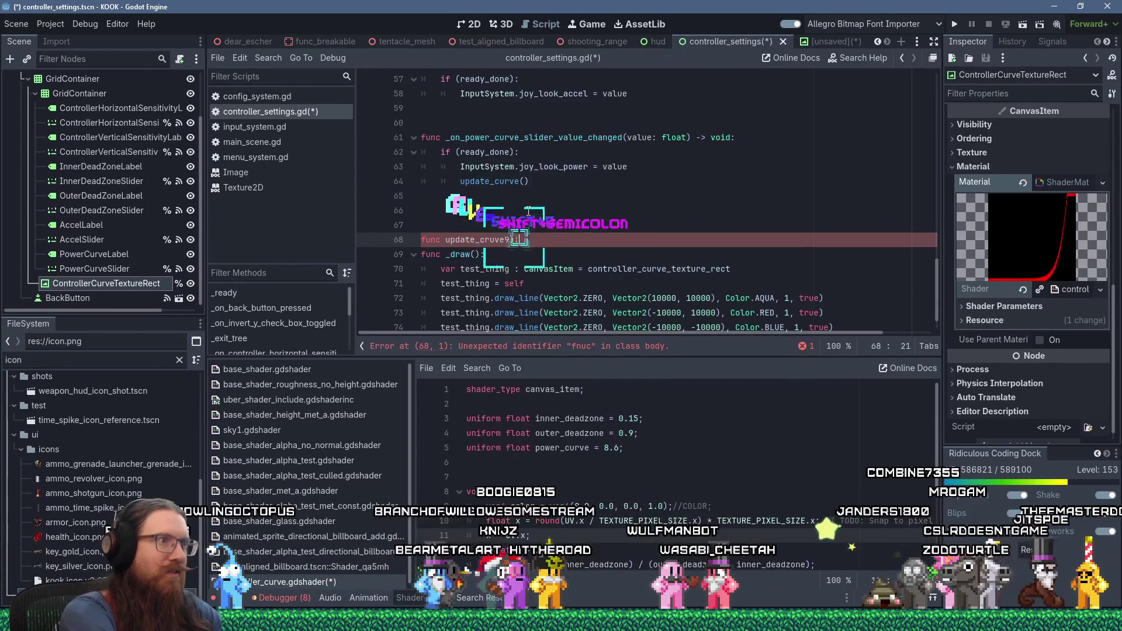
{"action": "key", "text": "BackSpace"}
{"action": "key", "text": "BackSpace"}
{"action": "key", "text": "BackSpace"}
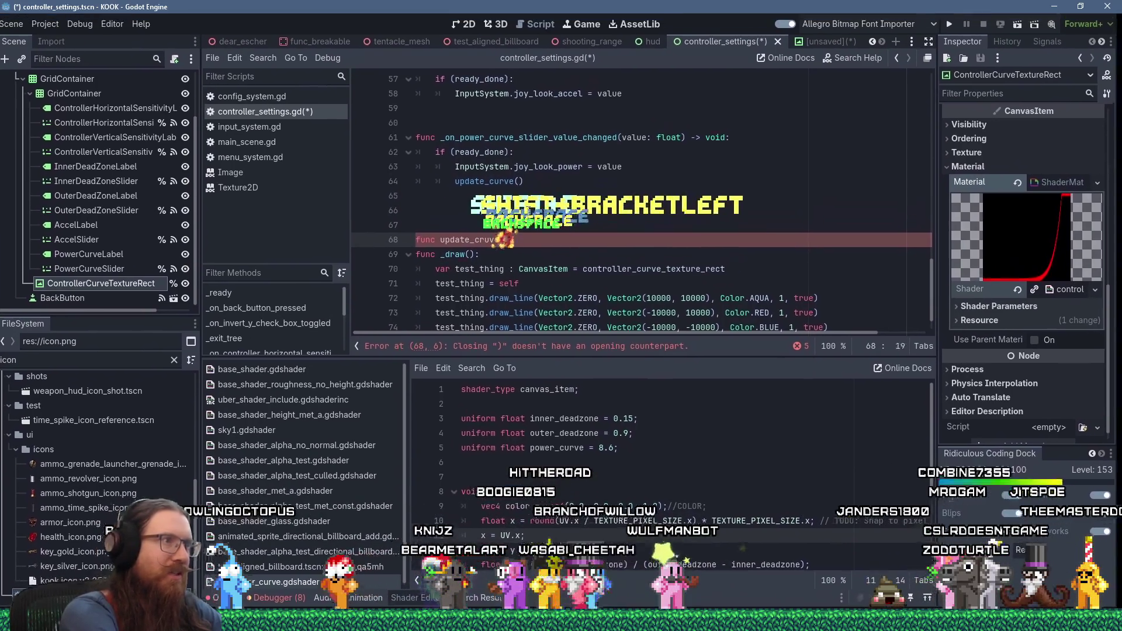
{"action": "key", "text": "Return"}
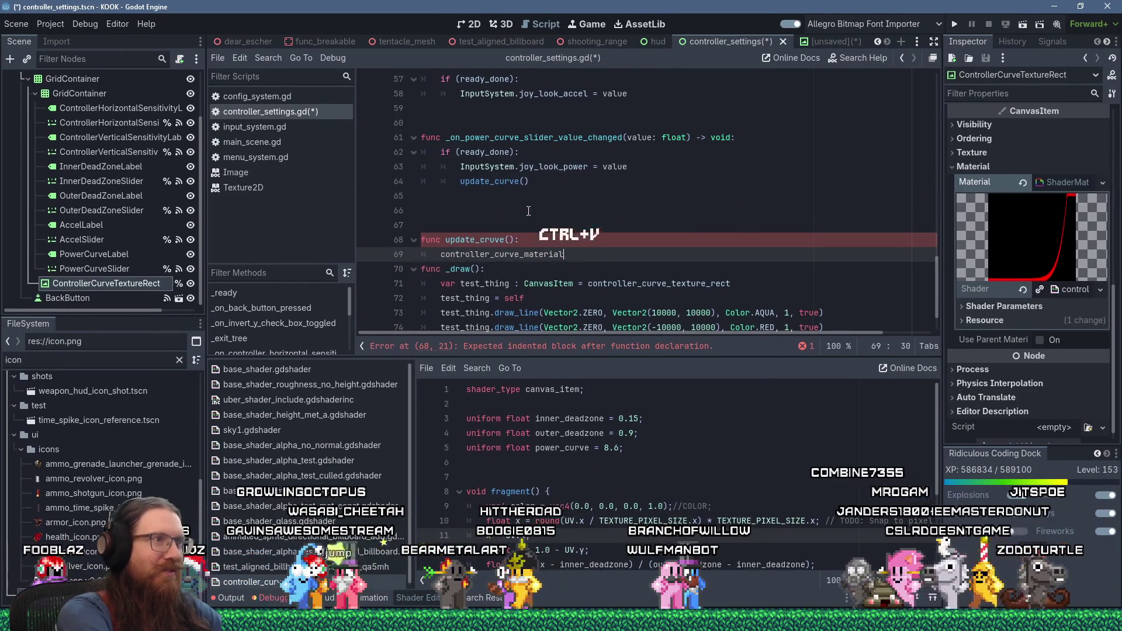
{"action": "type", "text": ".set"}
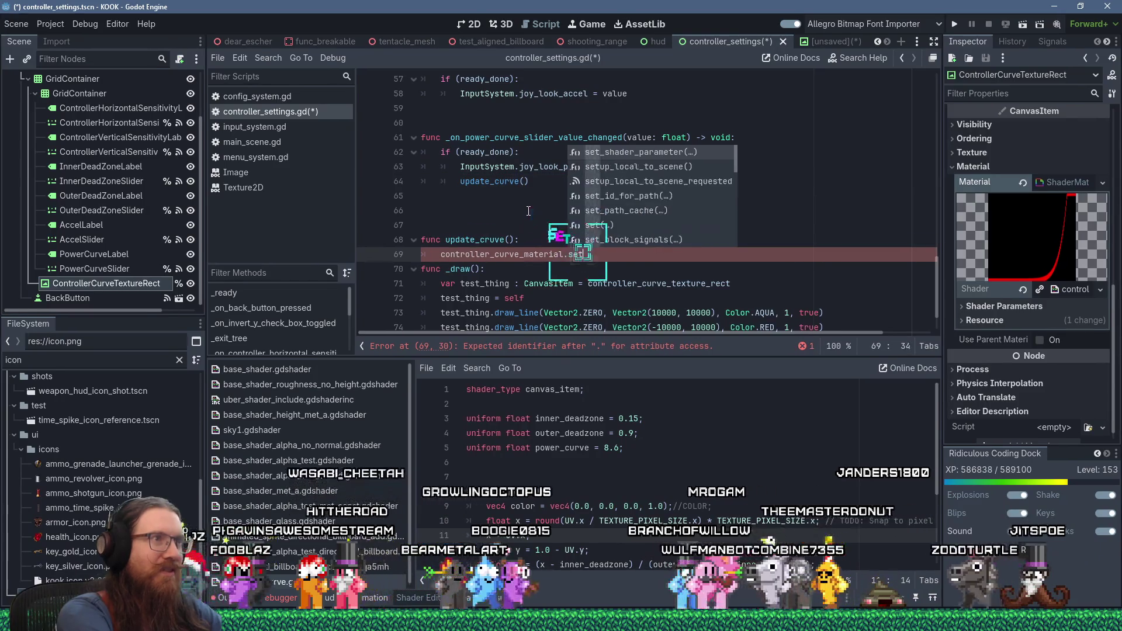
{"action": "type", "text": "_shader_parameter("}
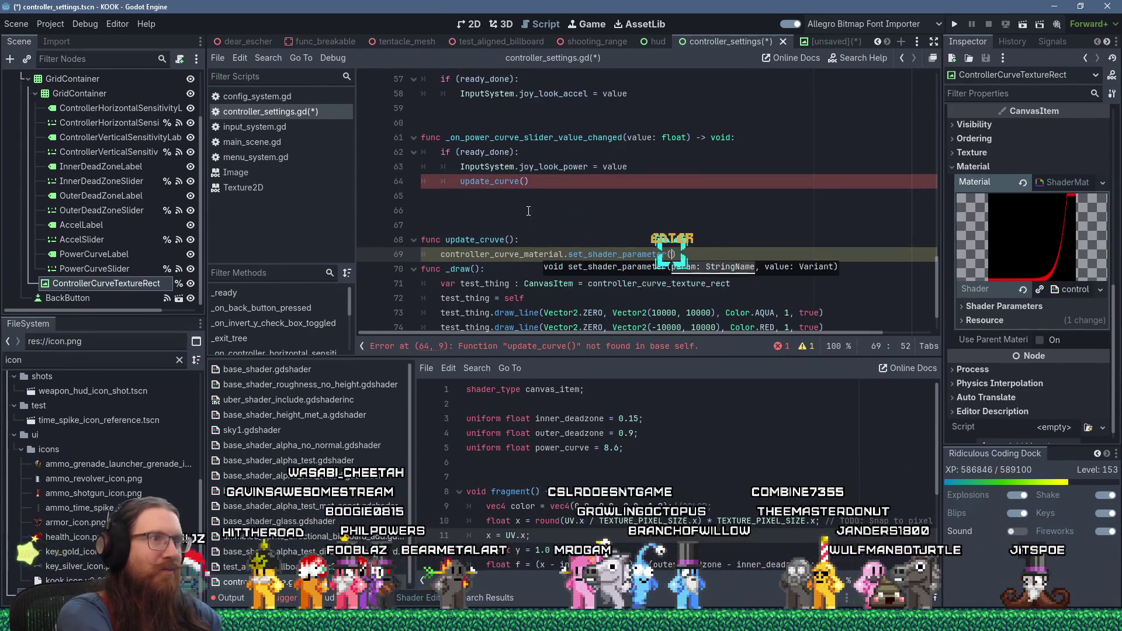
{"action": "type", "text": "&\""}
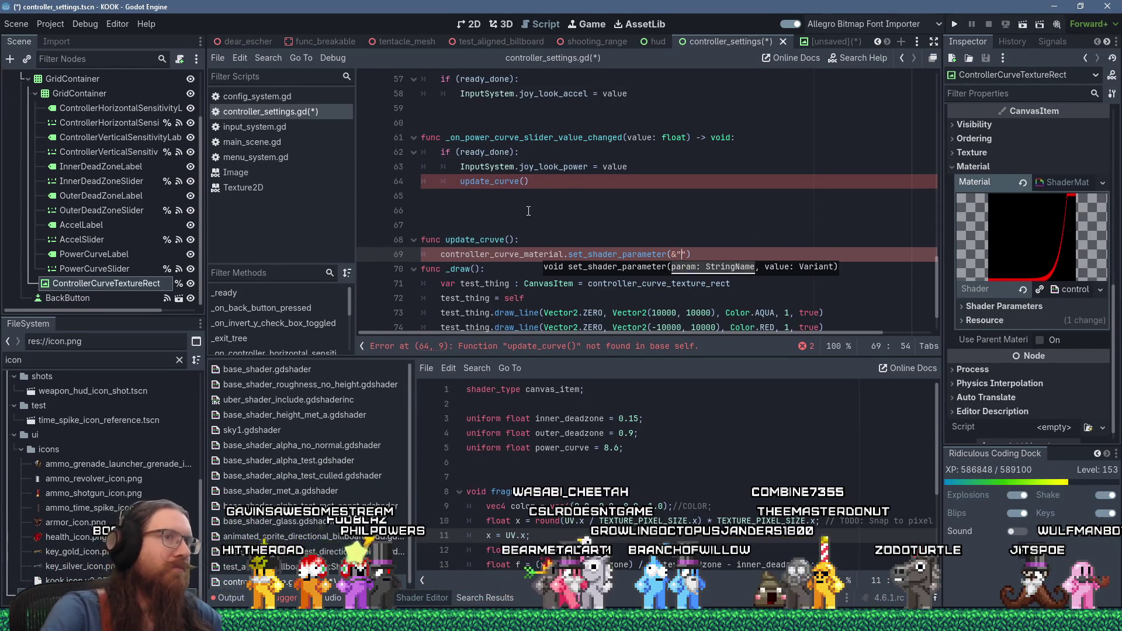
{"action": "left_click", "coordinate": [962, 307]}
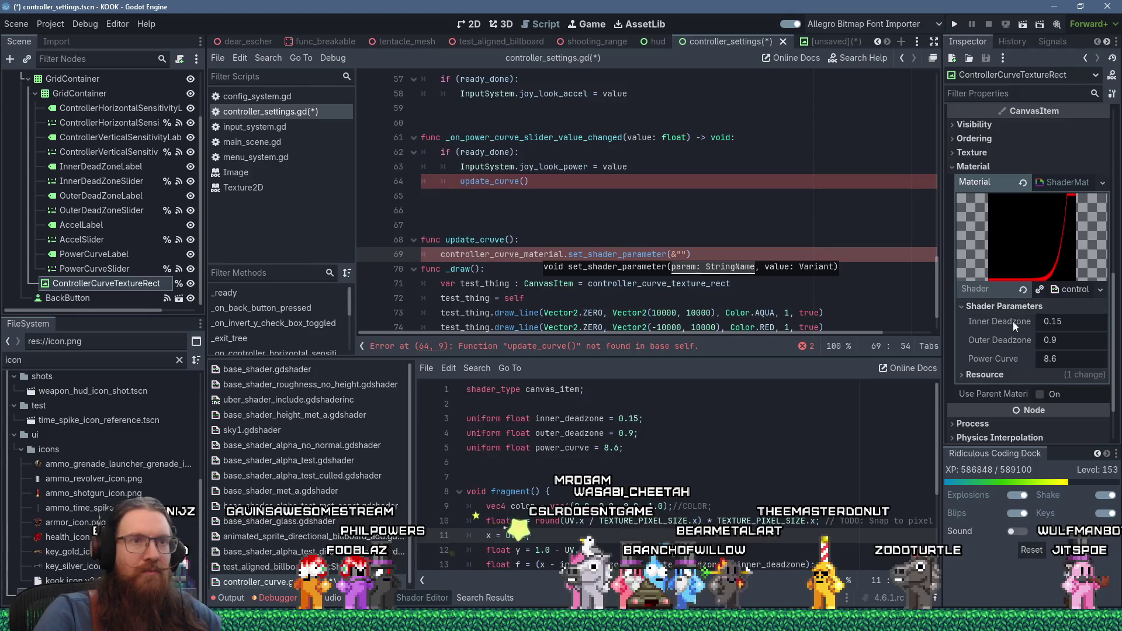
Set inner_deadzone from InputSystem.joy_look_inner_dead_zone and outer_deadzone from joy_look_outer_dead_zone
{"action": "type", "text": "inner_dead"}
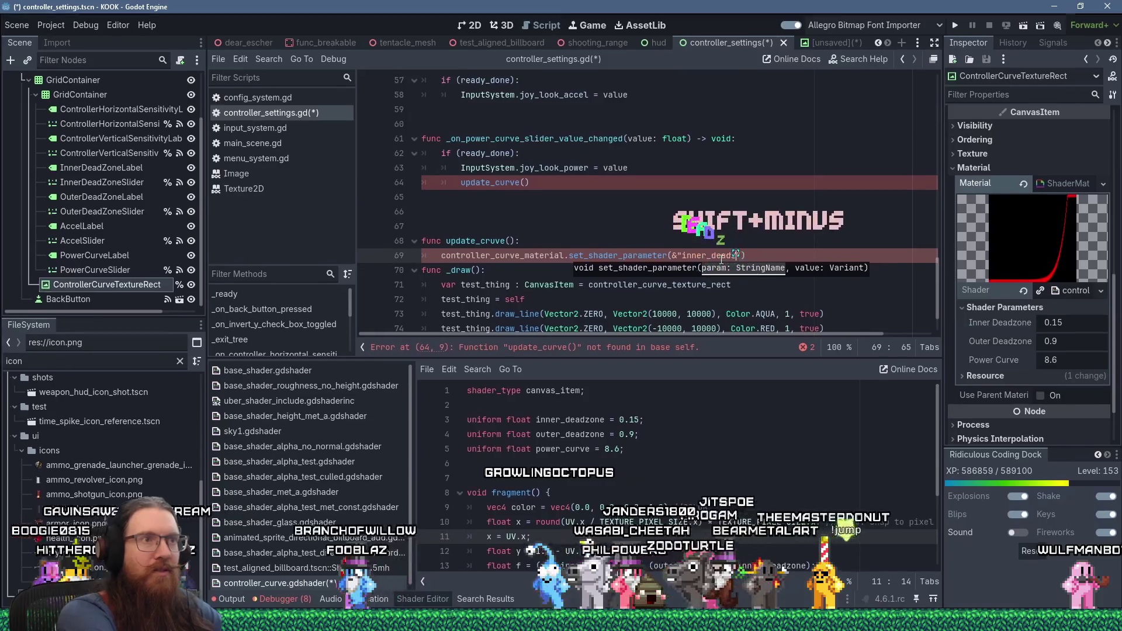
{"action": "type", "text": "zone\", "}
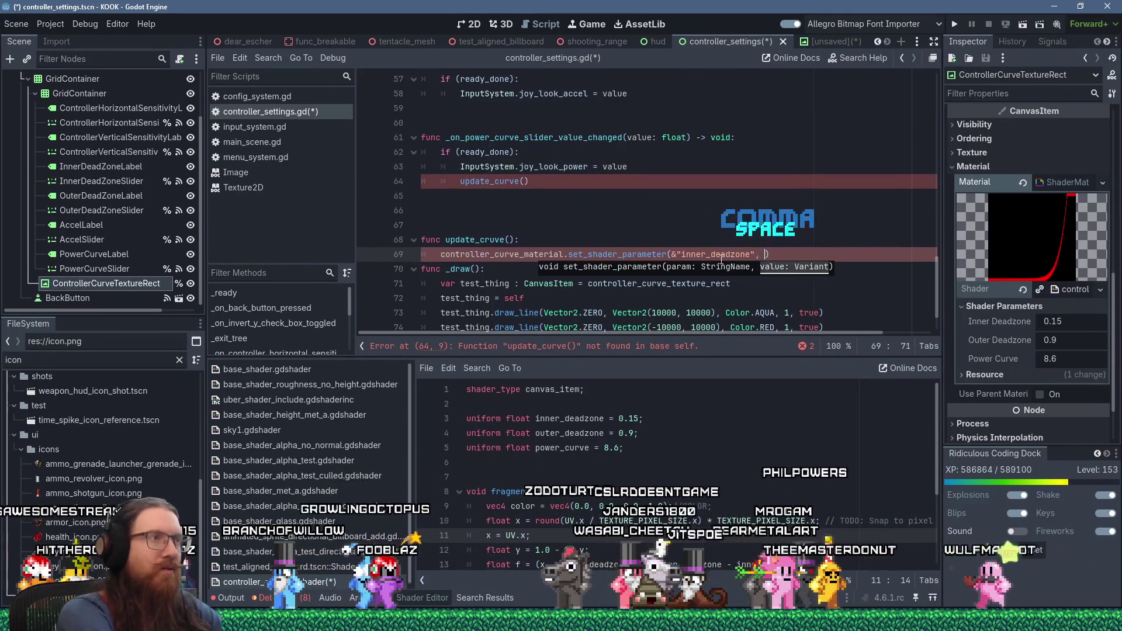
{"action": "type", "text": "InputSystem."}
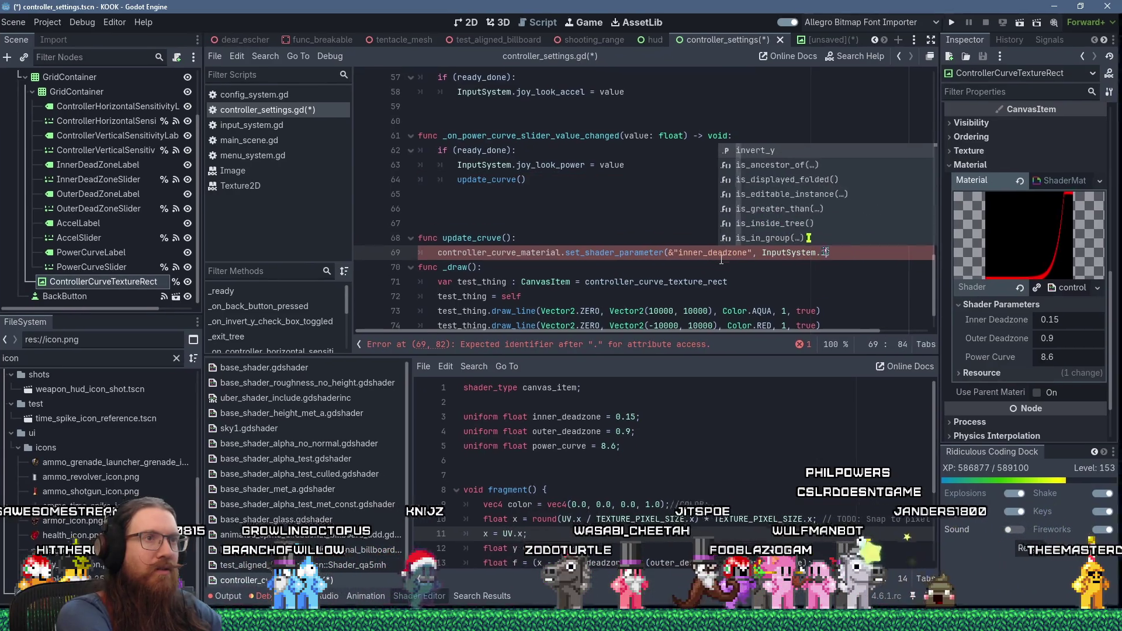
{"action": "type", "text": "inner"}
{"action": "key", "text": "Return"}
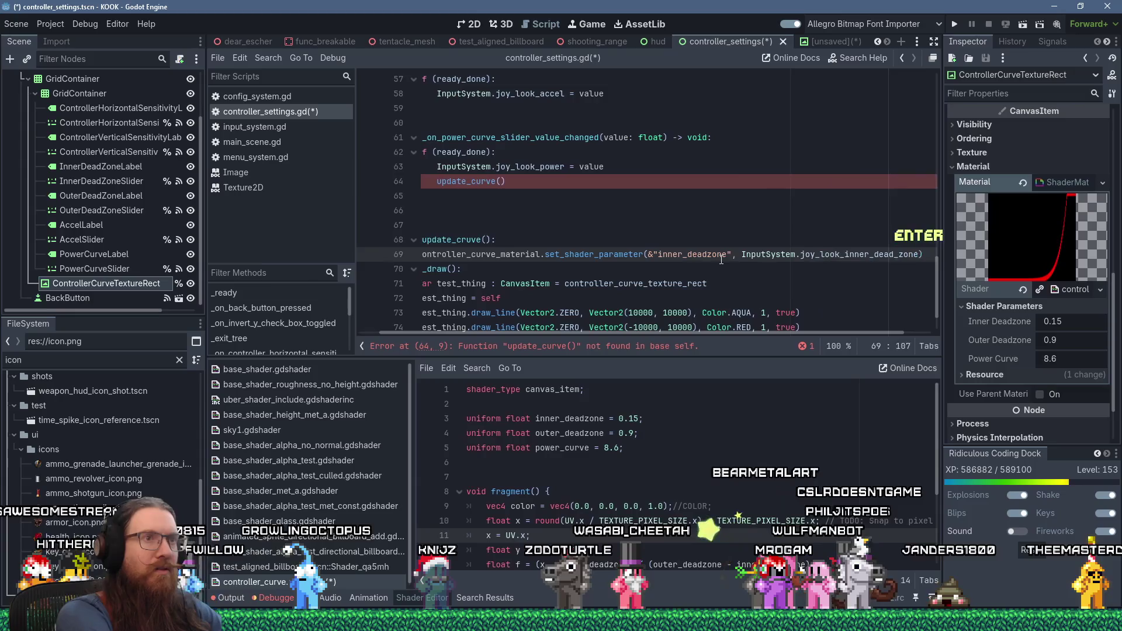
{"action": "key", "text": "Return"}
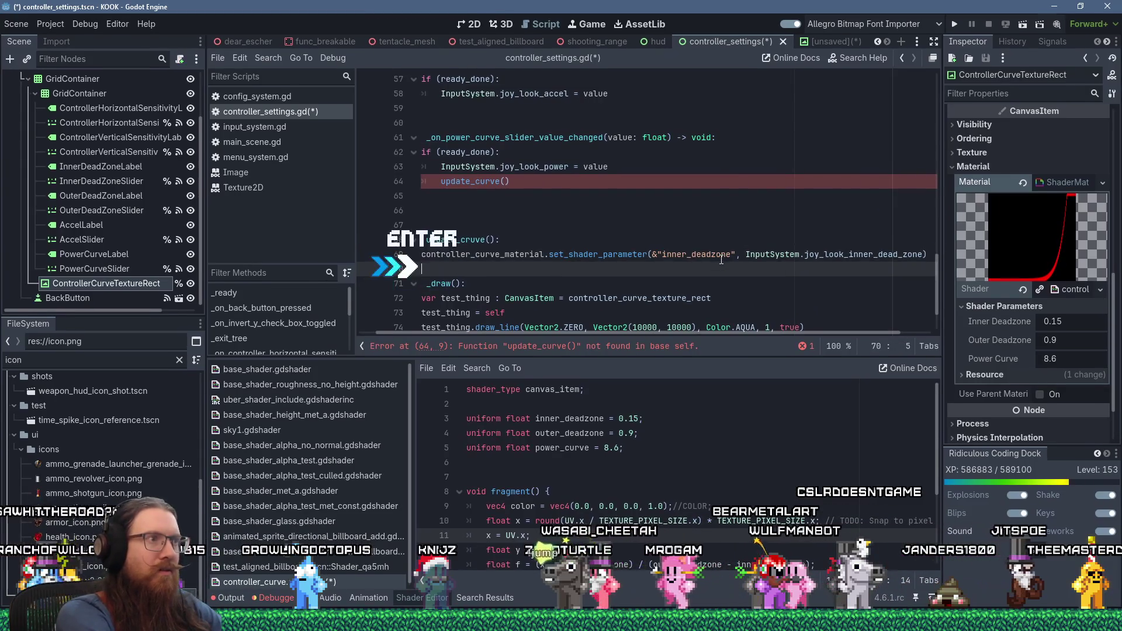
{"action": "key", "text": "Up"}
{"action": "key", "text": "End"}
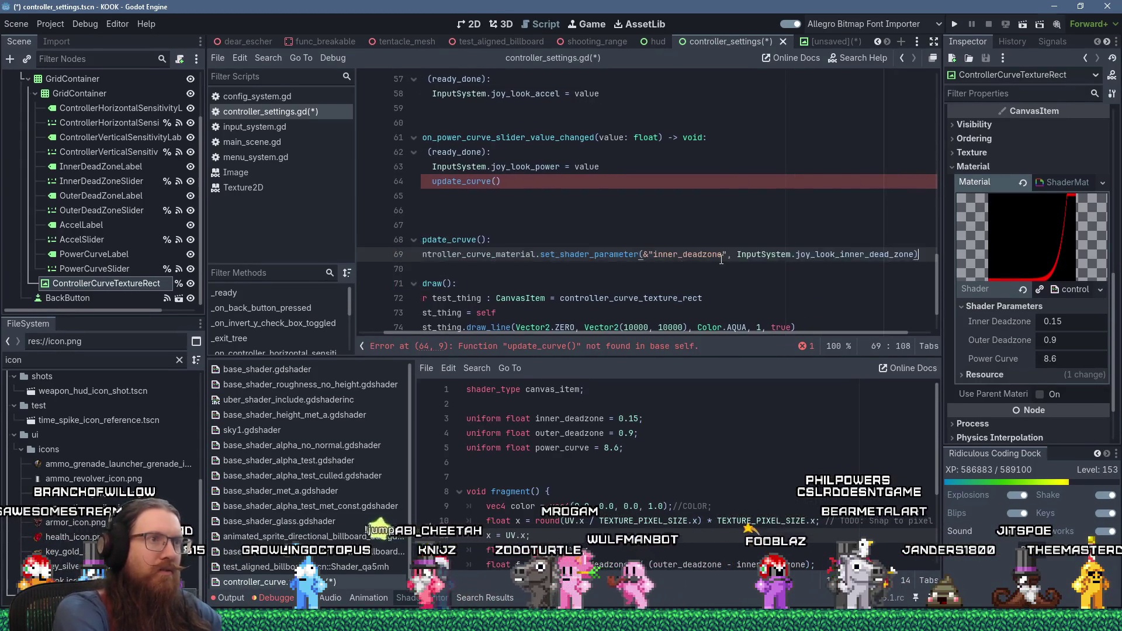
{"action": "key", "text": "Return"}
{"action": "type", "text": "controller_curve_material.set_shader_parameter(&\"inner_deadzone\", InputSystem.joy_look_inner_dead_zone)"}
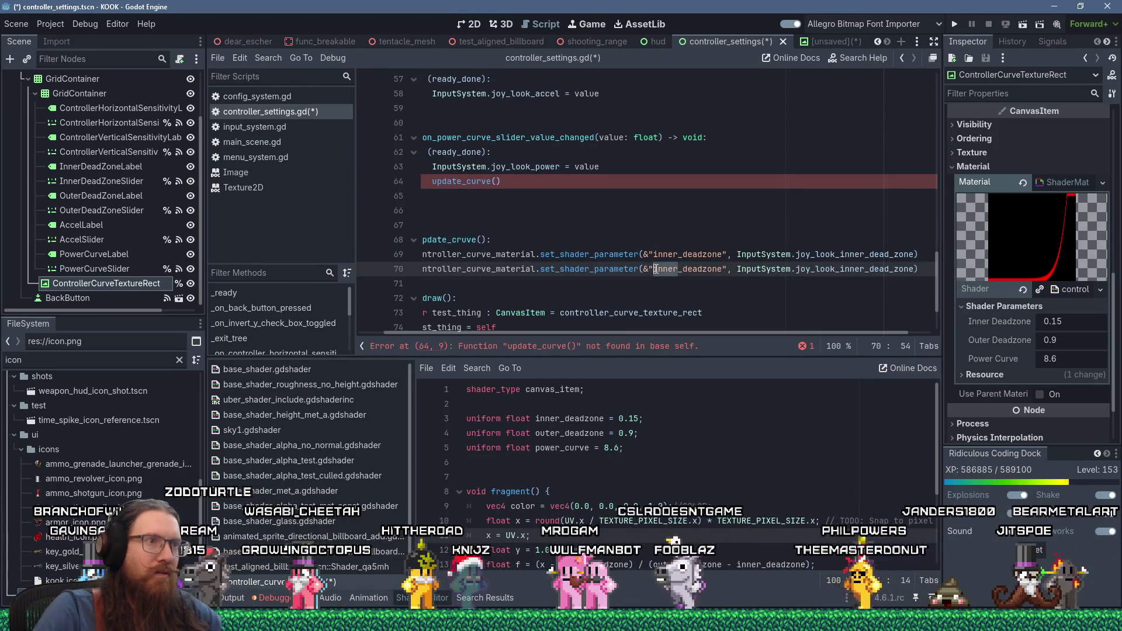
{"action": "type", "text": "out"}
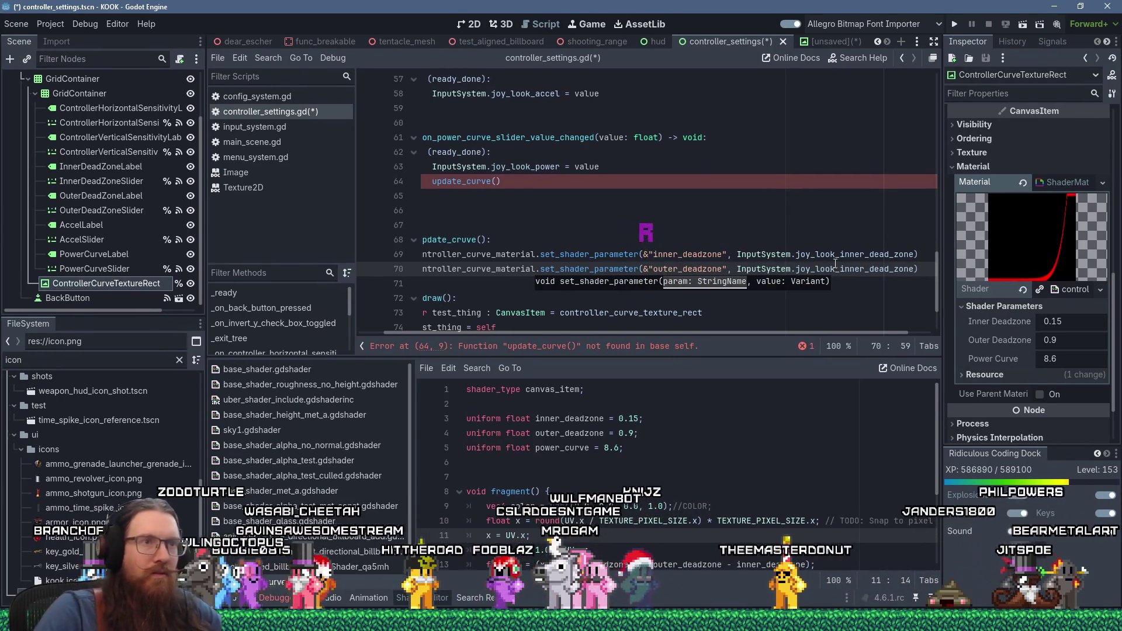
{"action": "left_click", "coordinate": [840, 269]}
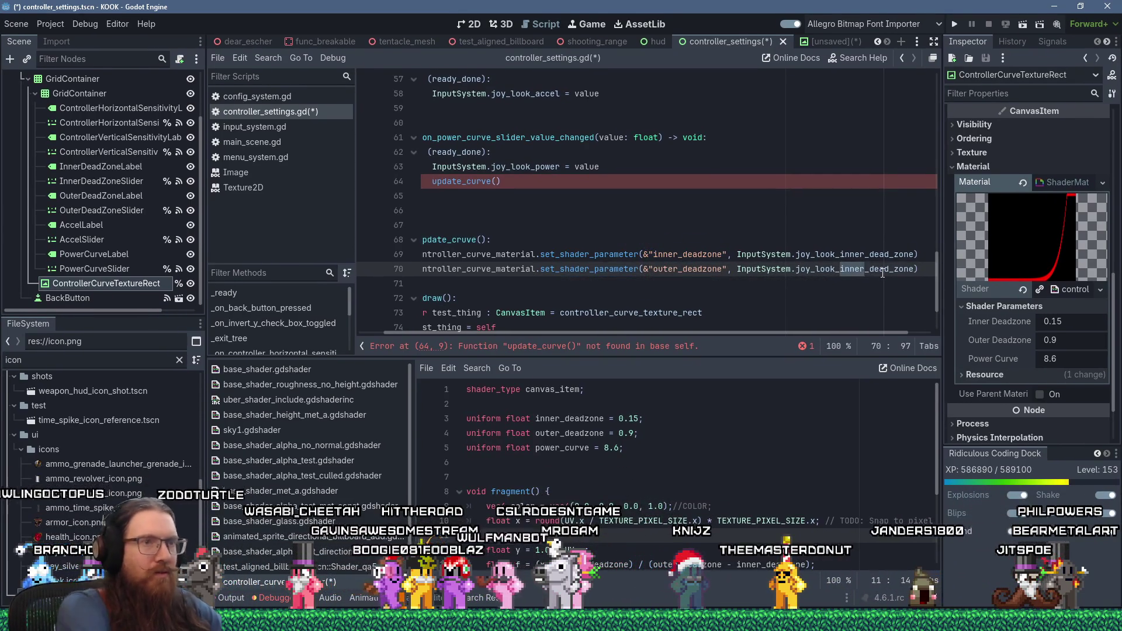
{"action": "type", "text": "outer"}
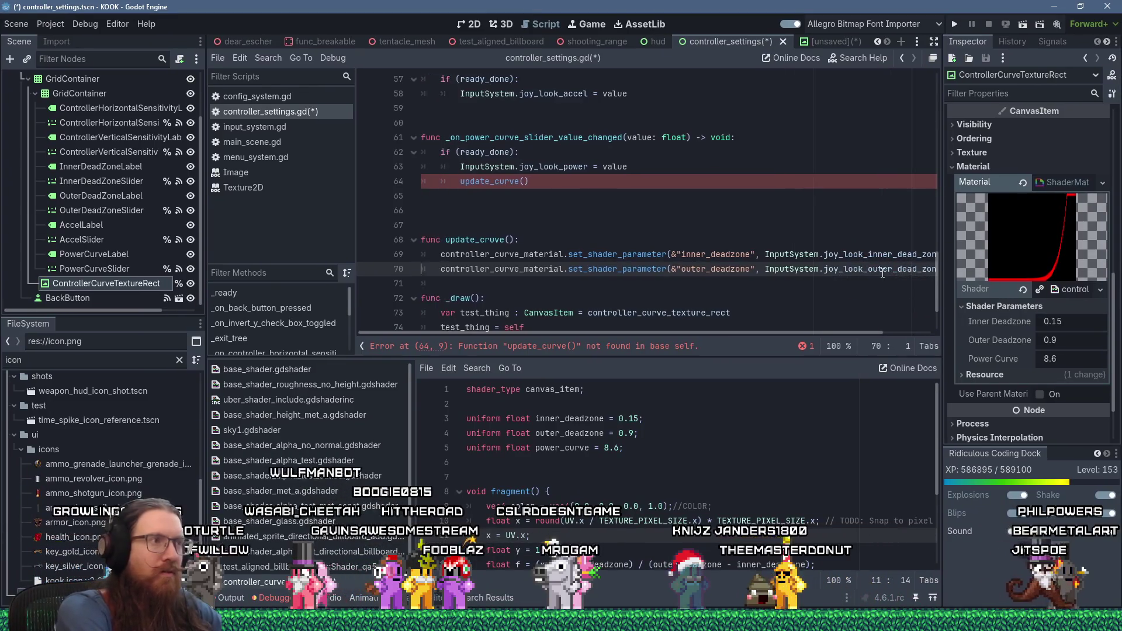
{"action": "key", "text": "Return"}
Duplicate the inner_deadzone line into a power_curve call fed by InputSystem.joy_look_power
{"action": "key", "text": "Up"}
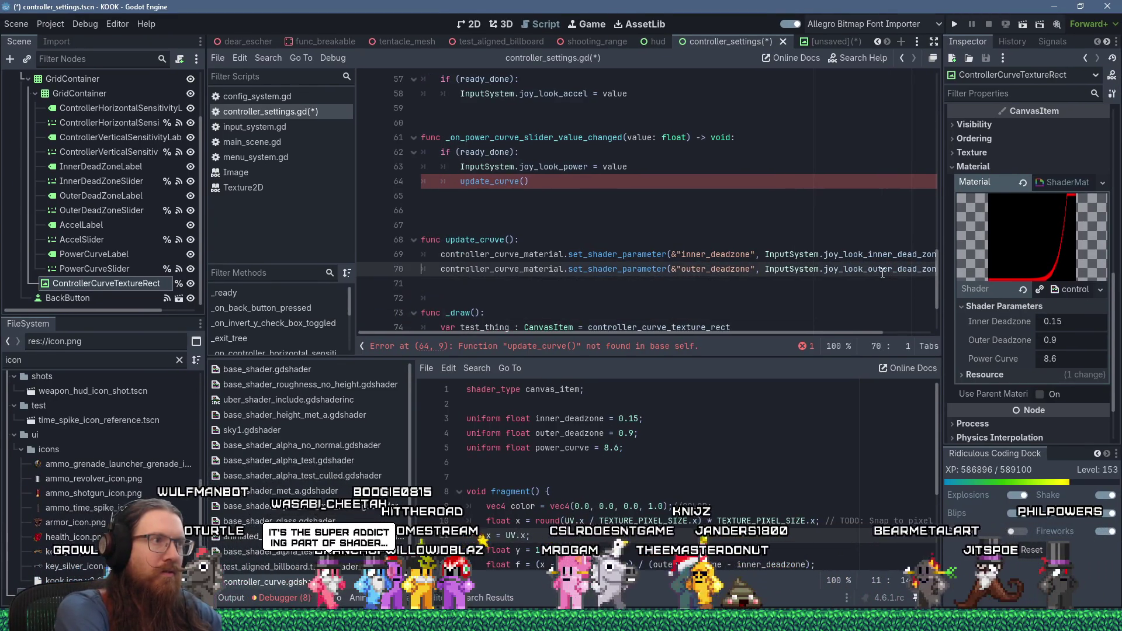
{"action": "key", "text": "Up"}
{"action": "key", "text": "shift+Down"}
{"action": "key", "text": "ctrl+c"}
{"action": "key", "text": "Down"}
{"action": "key", "text": "Down"}
{"action": "key", "text": "ctrl+v"}
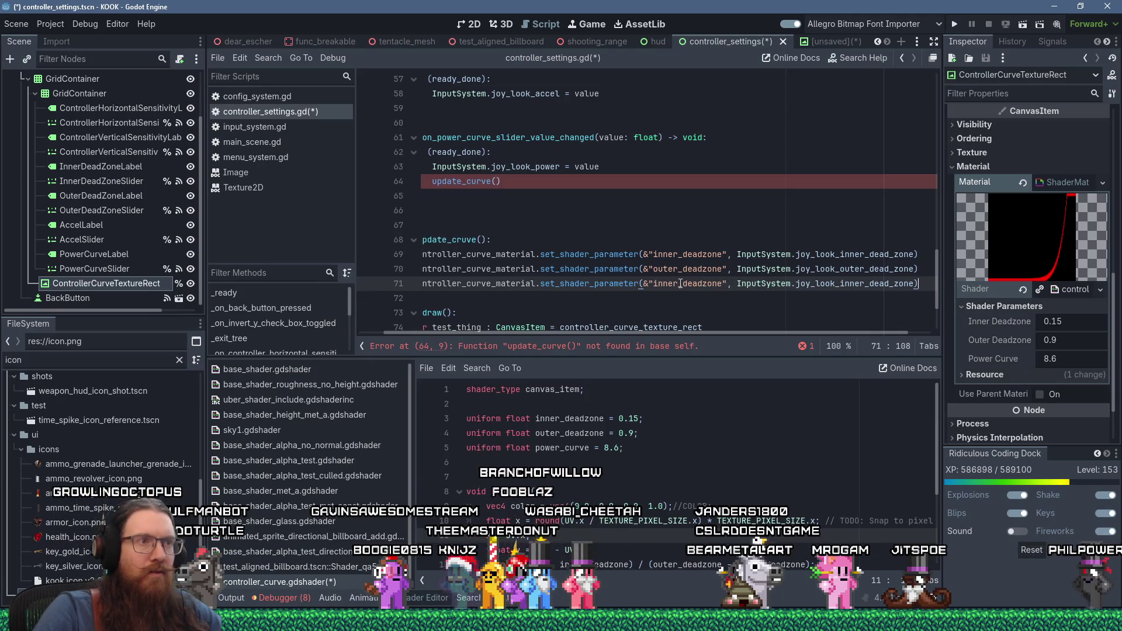
{"action": "type", "text": "curve"}
{"action": "double_click", "coordinate": [813, 283]}
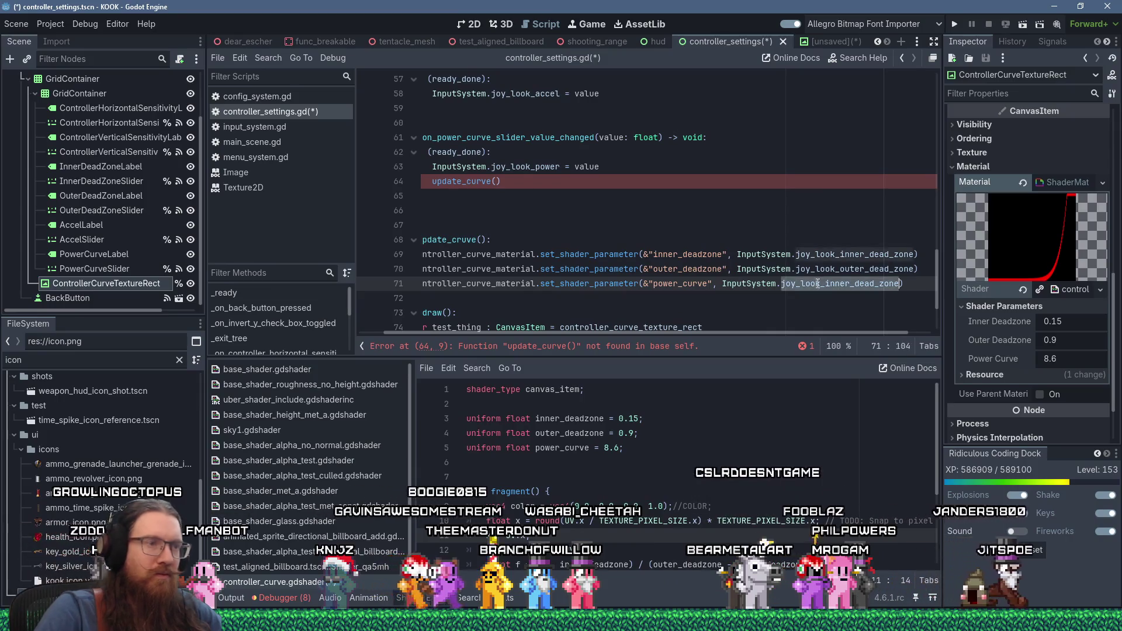
{"action": "key", "text": "BackSpace"}
{"action": "key", "text": "BackSpace"}
{"action": "type", "text": ".joy_look"}
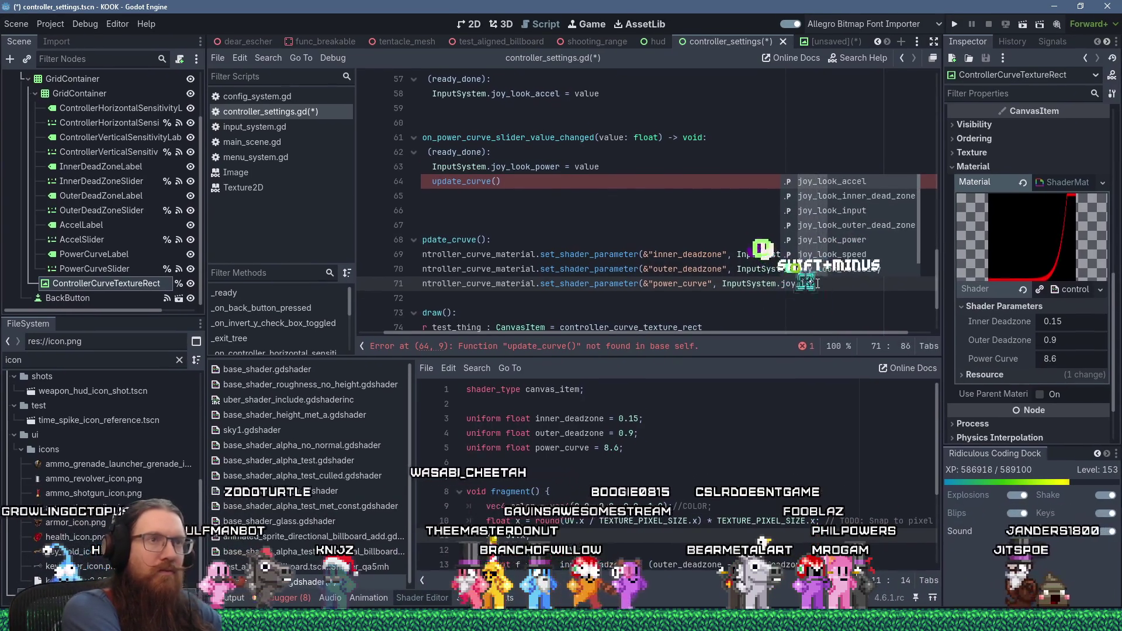
{"action": "type", "text": "_po"}
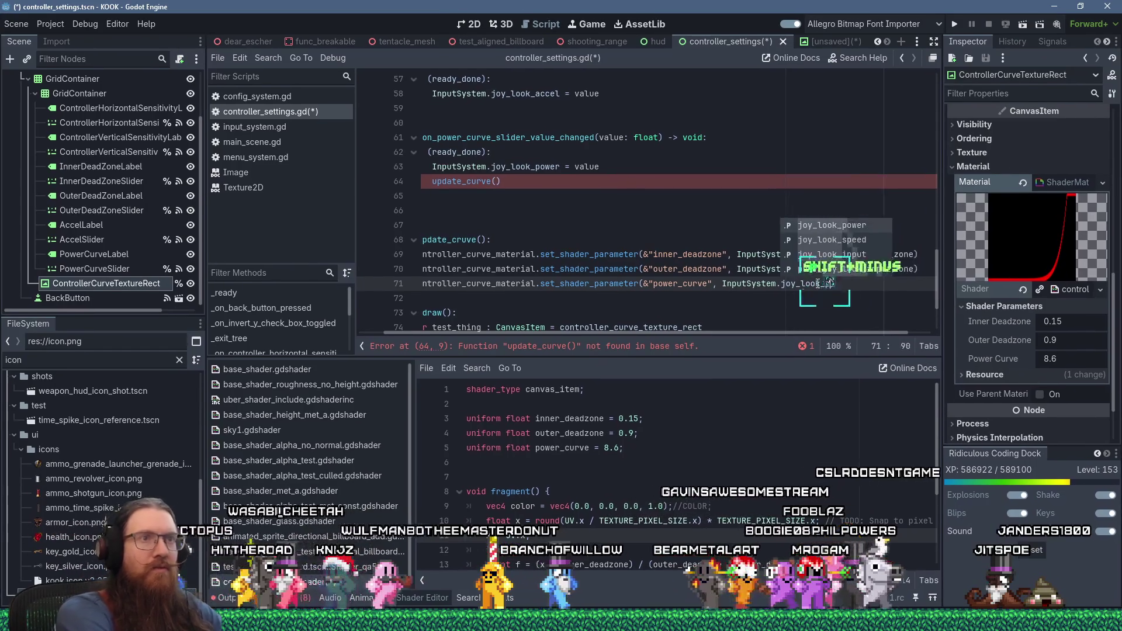
{"action": "key", "text": "Return"}
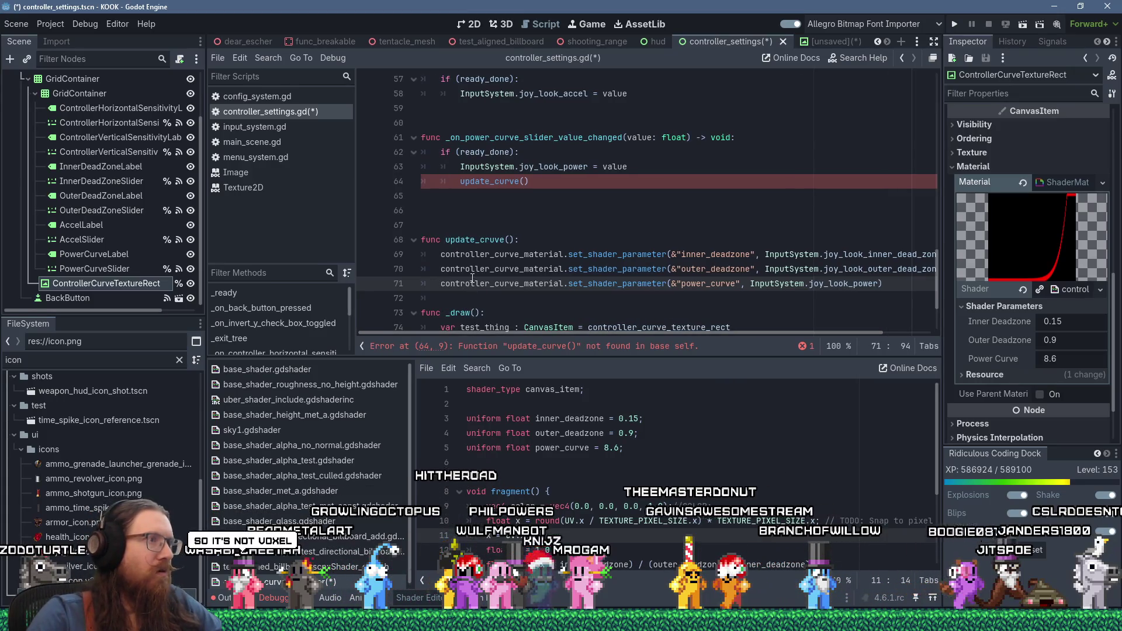
{"action": "left_click", "coordinate": [466, 240]}
Rename update_cruve to update_curve, tidy the blank lines around it, and save
{"action": "key", "text": "BackSpace"}
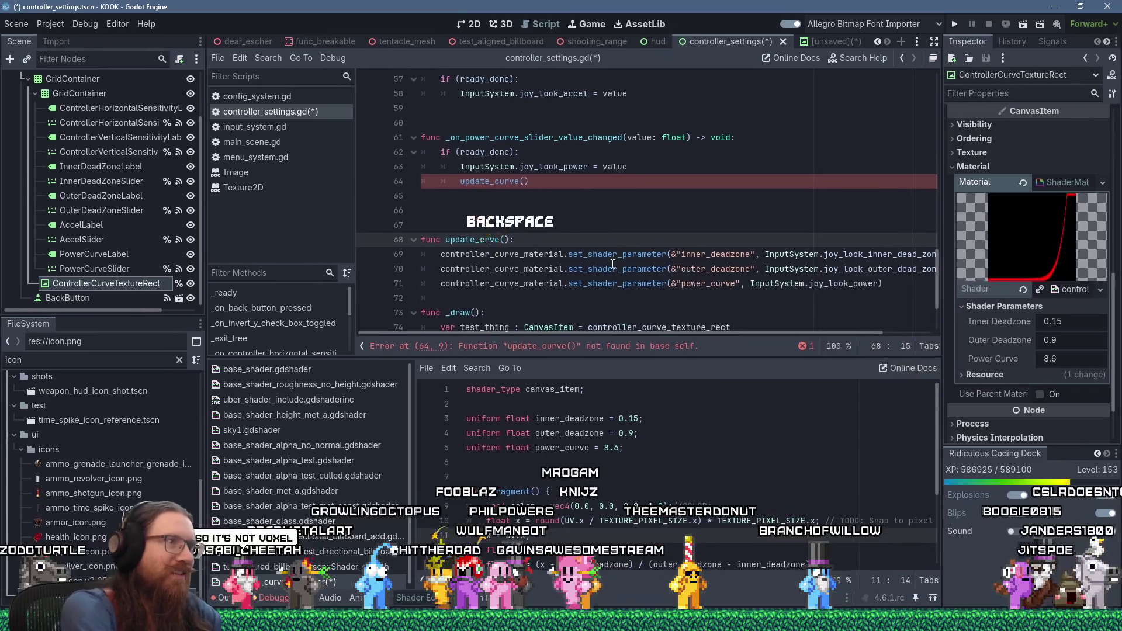
{"action": "key", "text": "Left"}
{"action": "type", "text": "u"}
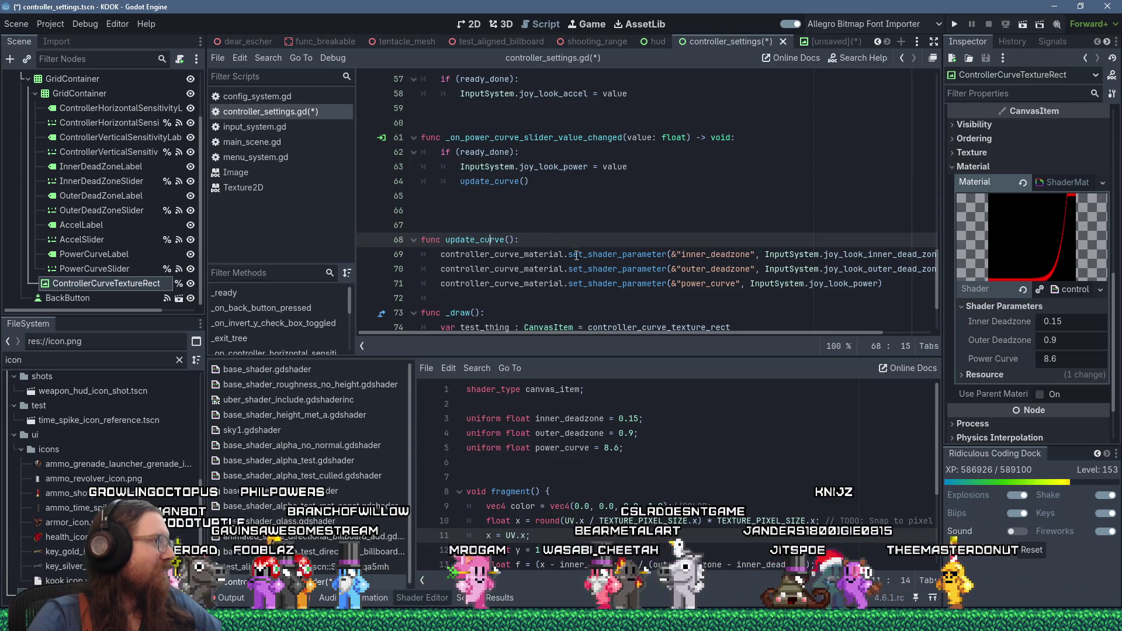
{"action": "left_click", "coordinate": [503, 300]}
{"action": "key", "text": "BackSpace"}
{"action": "key", "text": "Return"}
{"action": "key", "text": "Up"}
{"action": "key", "text": "Up"}
{"action": "key", "text": "Up"}
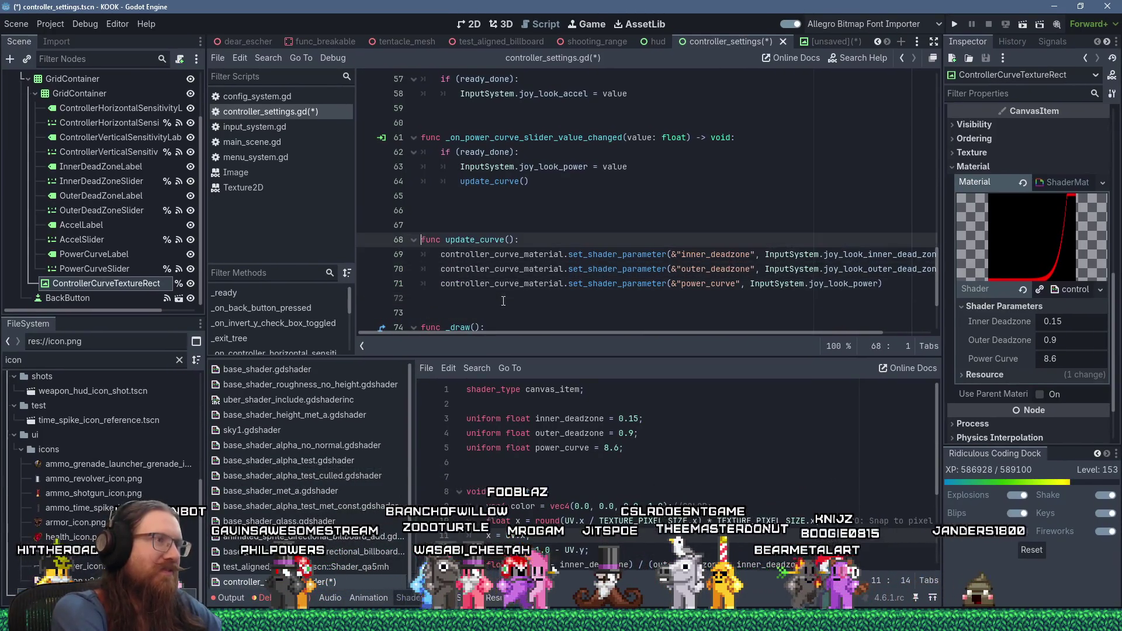
{"action": "key", "text": "Delete"}
{"action": "key", "text": "ctrl+s"}
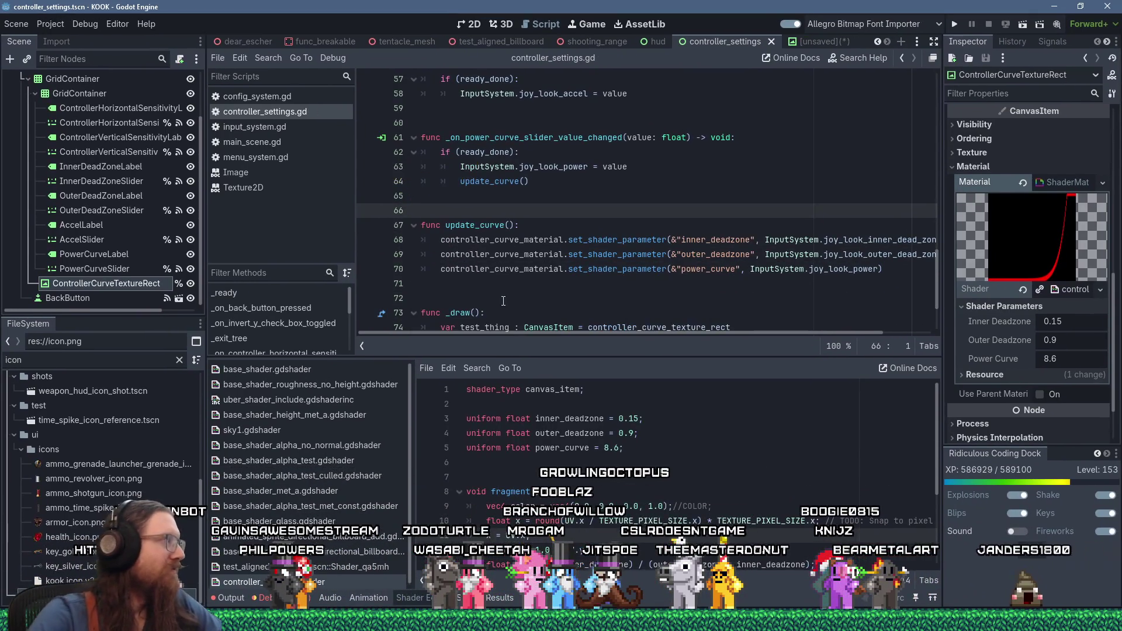
Inspect update_curve's definition and its call in the power slider handler via context menus
{"action": "double_click", "coordinate": [478, 224]}
{"action": "right_click", "coordinate": [476, 225]}
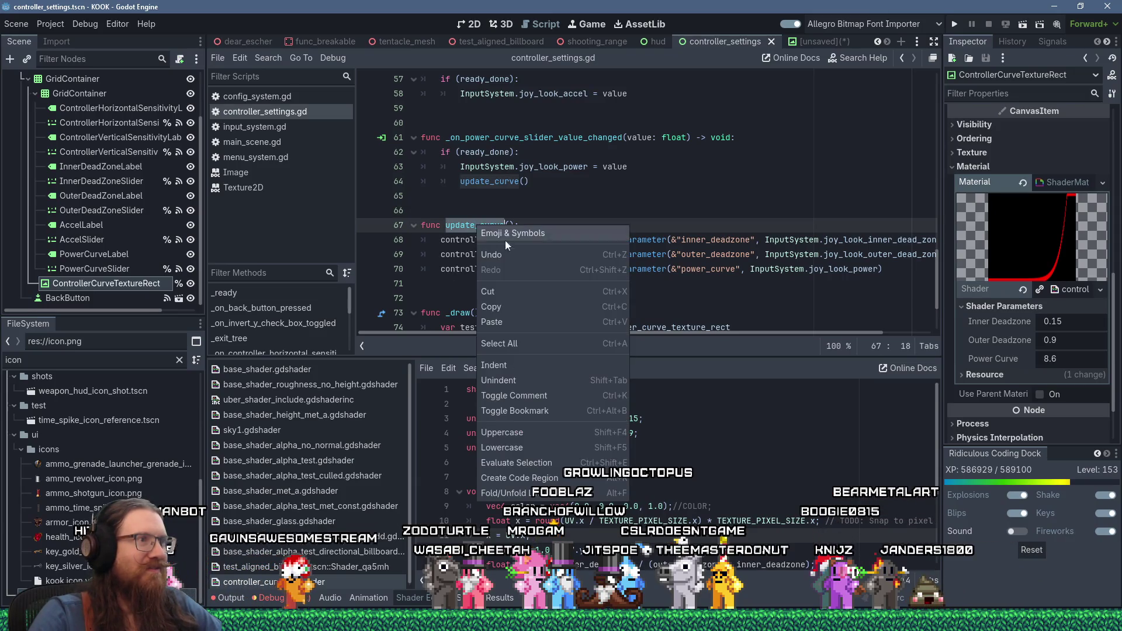
{"action": "left_click", "coordinate": [513, 300]}
{"action": "left_click", "coordinate": [467, 184]}
{"action": "right_click", "coordinate": [482, 182]}
{"action": "left_click", "coordinate": [524, 247]}
Add an update_curve() call at the end of the outer dead zone slider handler
{"action": "scroll", "coordinate": [521, 257], "scroll_direction": "up", "scroll_amount": 3}
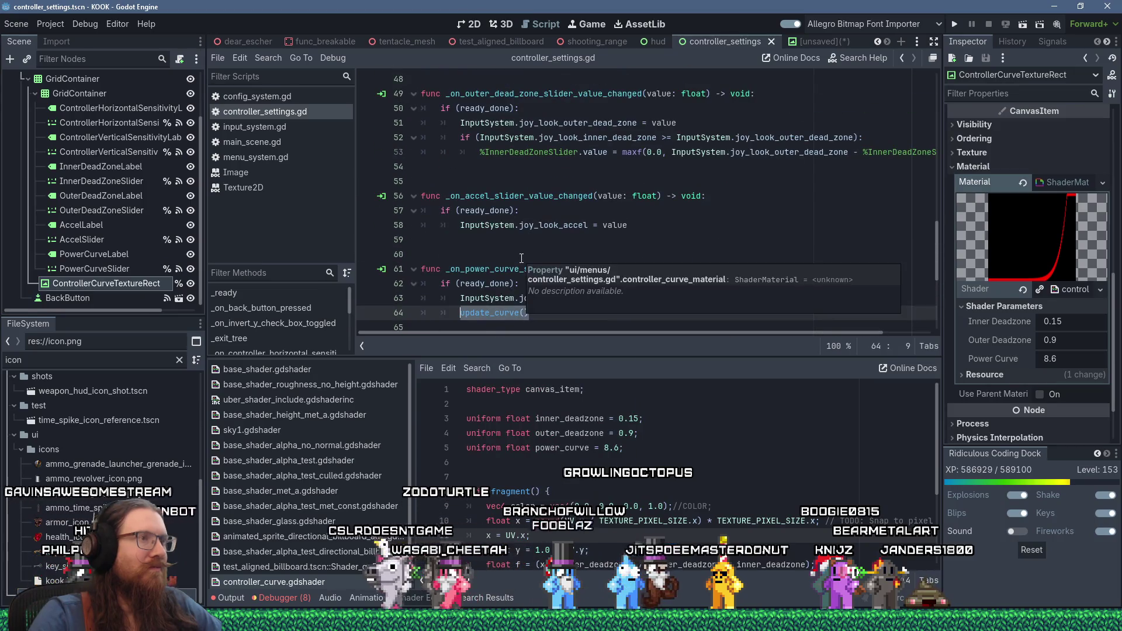
{"action": "scroll", "coordinate": [521, 257], "scroll_direction": "down", "scroll_amount": 5}
{"action": "scroll", "coordinate": [563, 260], "scroll_direction": "up", "scroll_amount": 6}
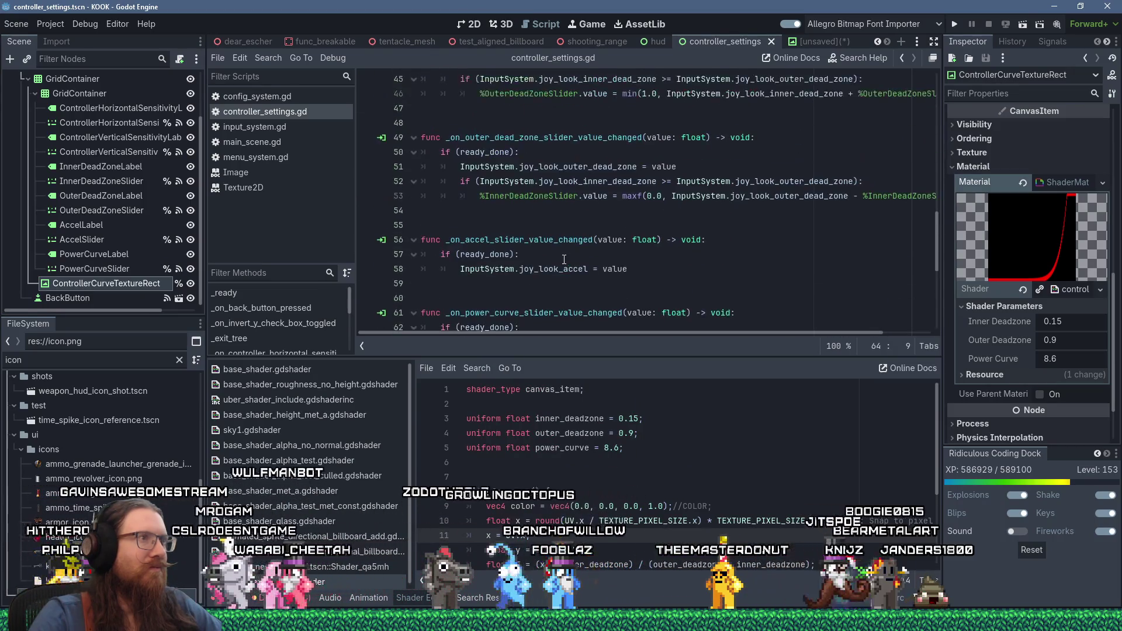
{"action": "scroll", "coordinate": [563, 259], "scroll_direction": "up", "scroll_amount": 7}
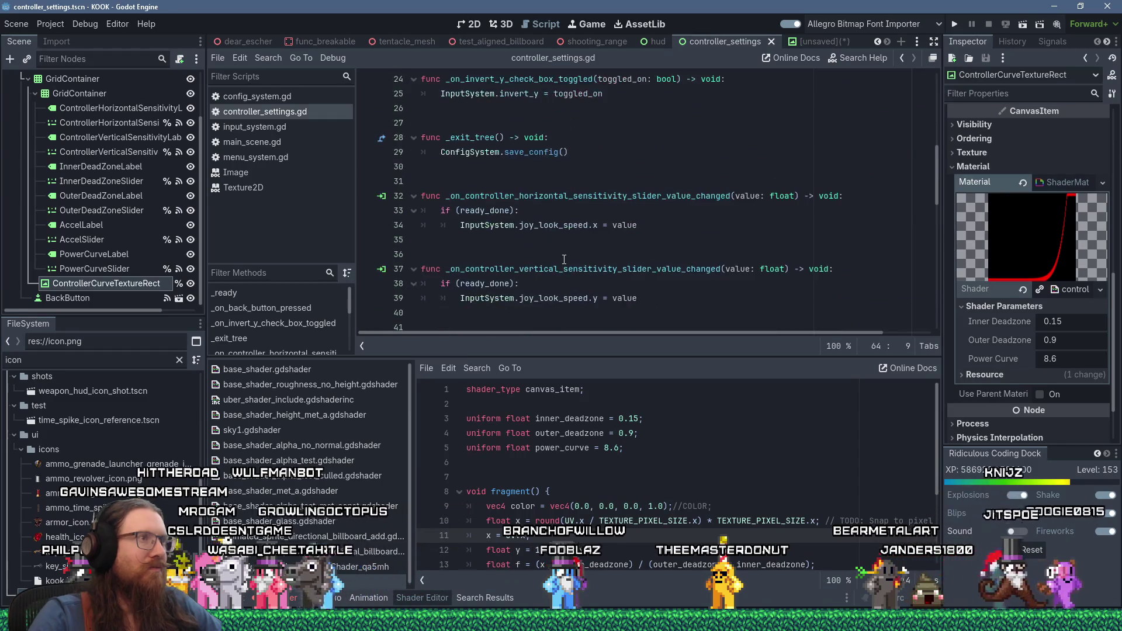
{"action": "scroll", "coordinate": [564, 259], "scroll_direction": "down", "scroll_amount": 3}
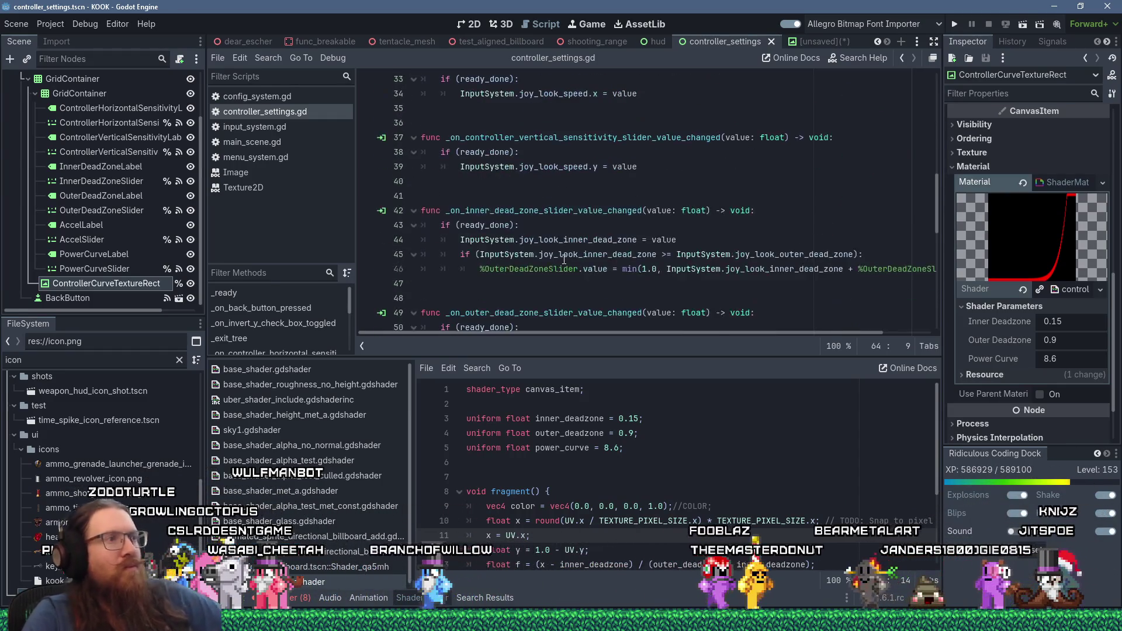
{"action": "scroll", "coordinate": [565, 259], "scroll_direction": "down", "scroll_amount": 7}
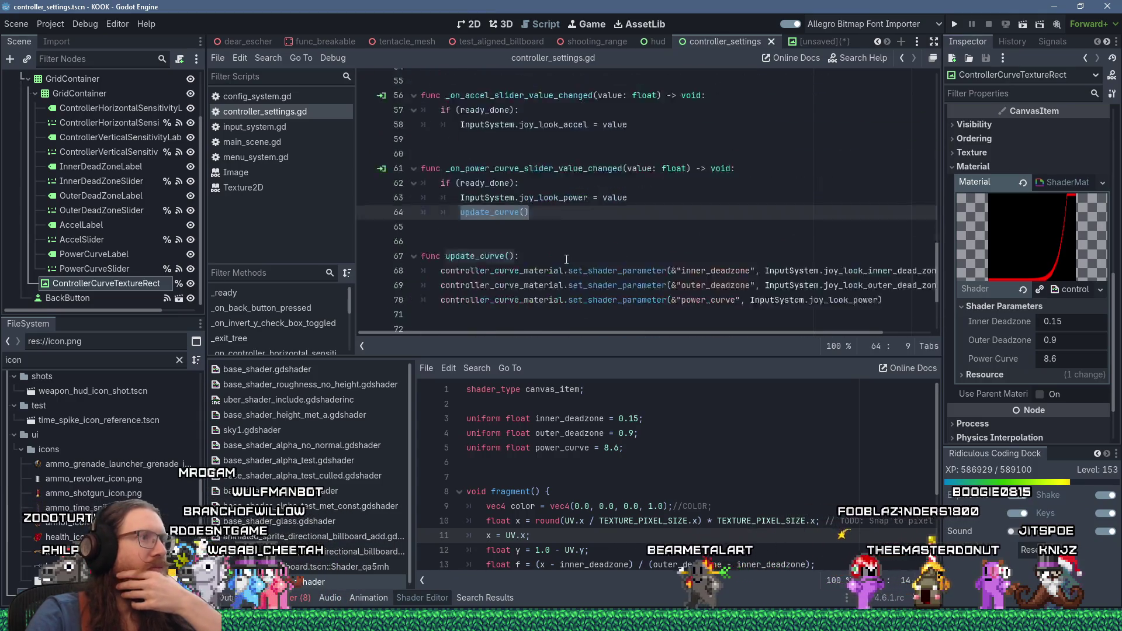
{"action": "scroll", "coordinate": [566, 259], "scroll_direction": "down", "scroll_amount": 2}
{"action": "scroll", "coordinate": [566, 259], "scroll_direction": "up", "scroll_amount": 2}
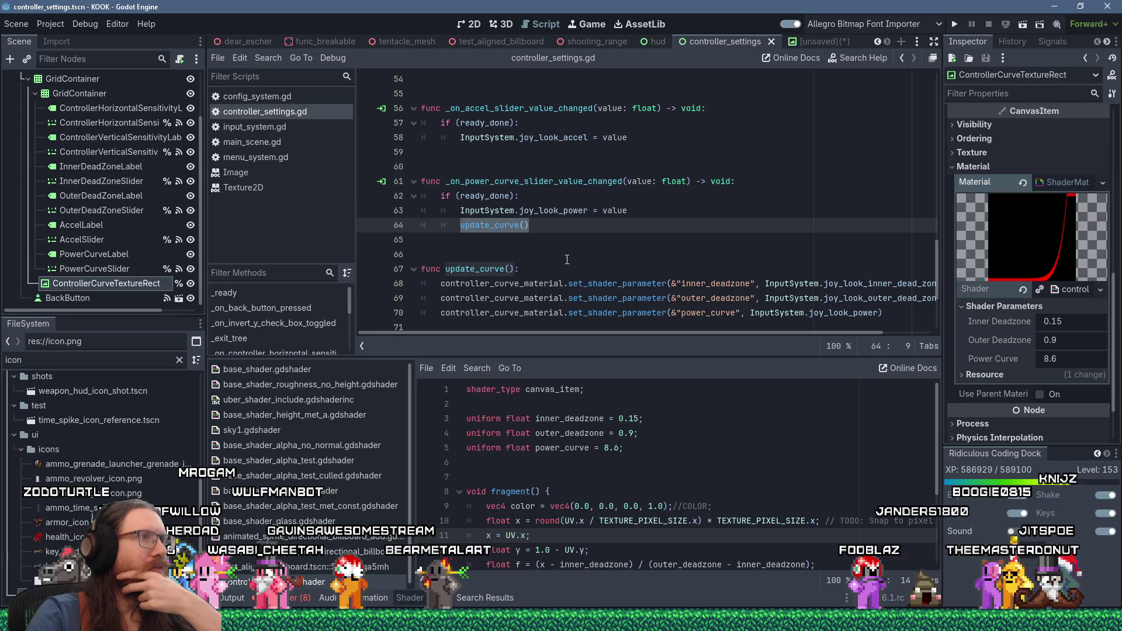
{"action": "scroll", "coordinate": [566, 260], "scroll_direction": "up", "scroll_amount": 2}
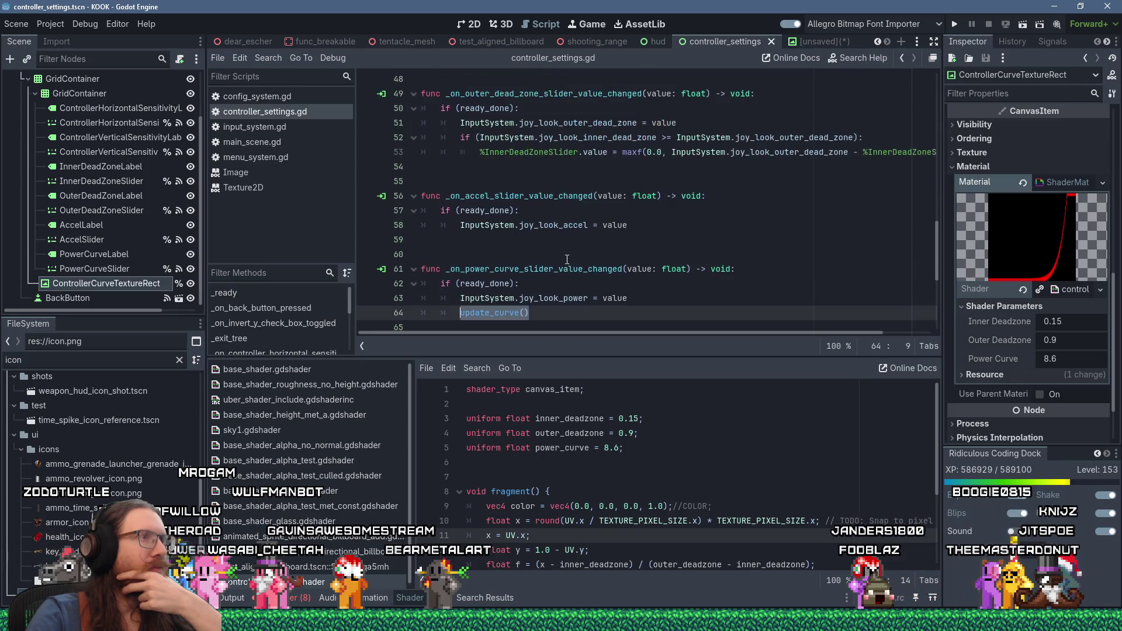
{"action": "left_click", "coordinate": [515, 162]}
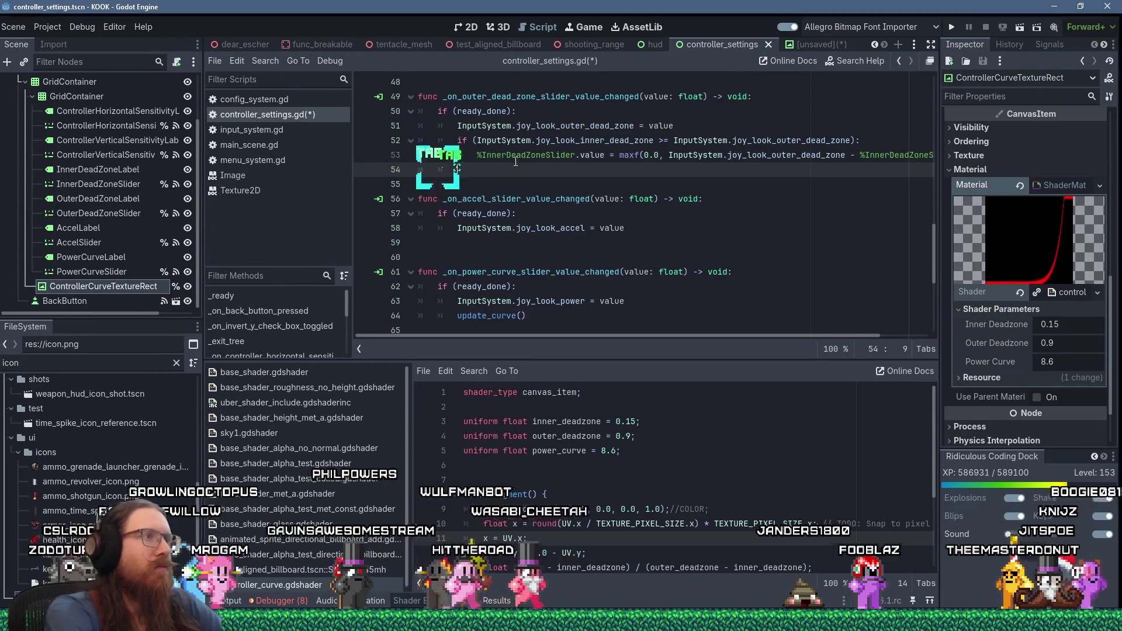
{"action": "type", "text": "update_curve()"}
{"action": "key", "text": "Return"}
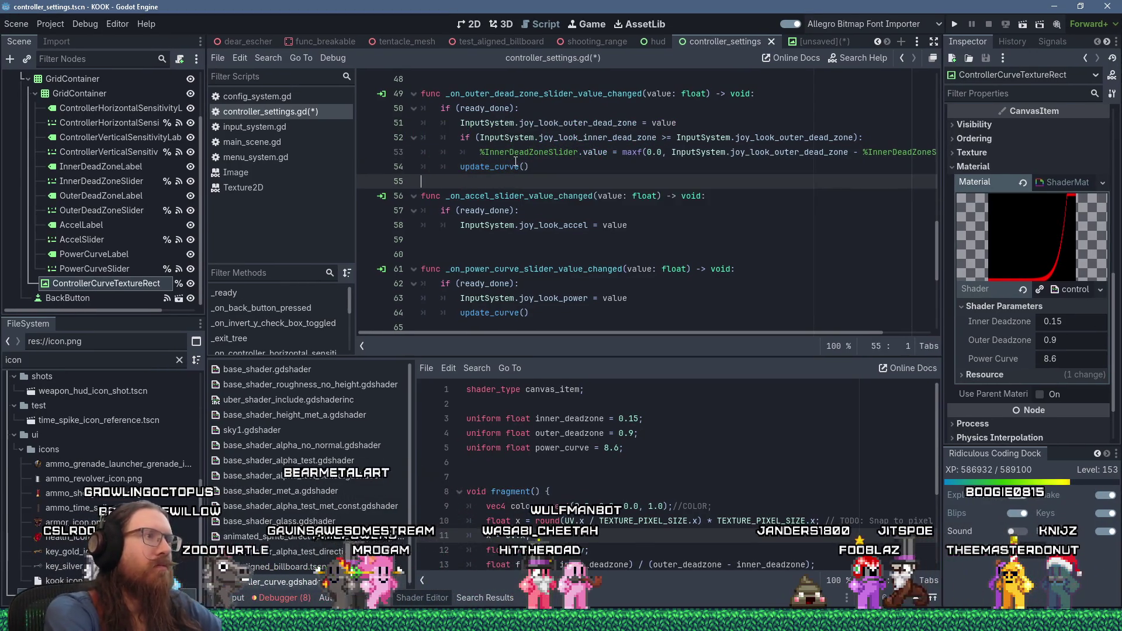
Add update_curve() to the inner dead zone slider handler and save the script
{"action": "scroll", "coordinate": [520, 182], "scroll_direction": "up", "scroll_amount": 4}
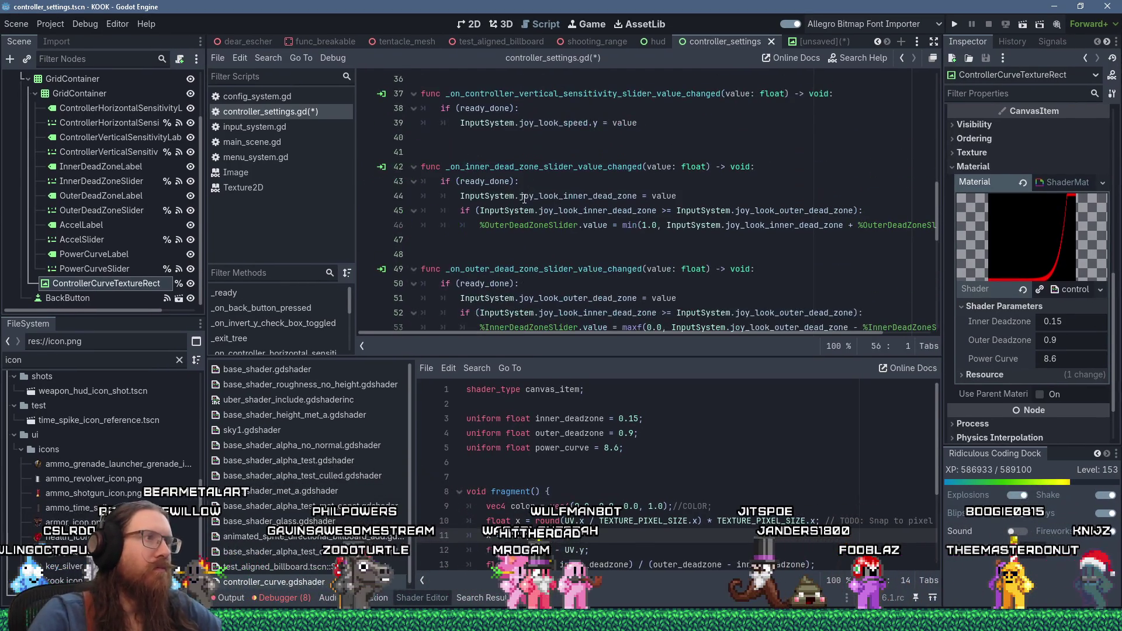
{"action": "left_click", "coordinate": [471, 237]}
{"action": "key", "text": "Tab"}
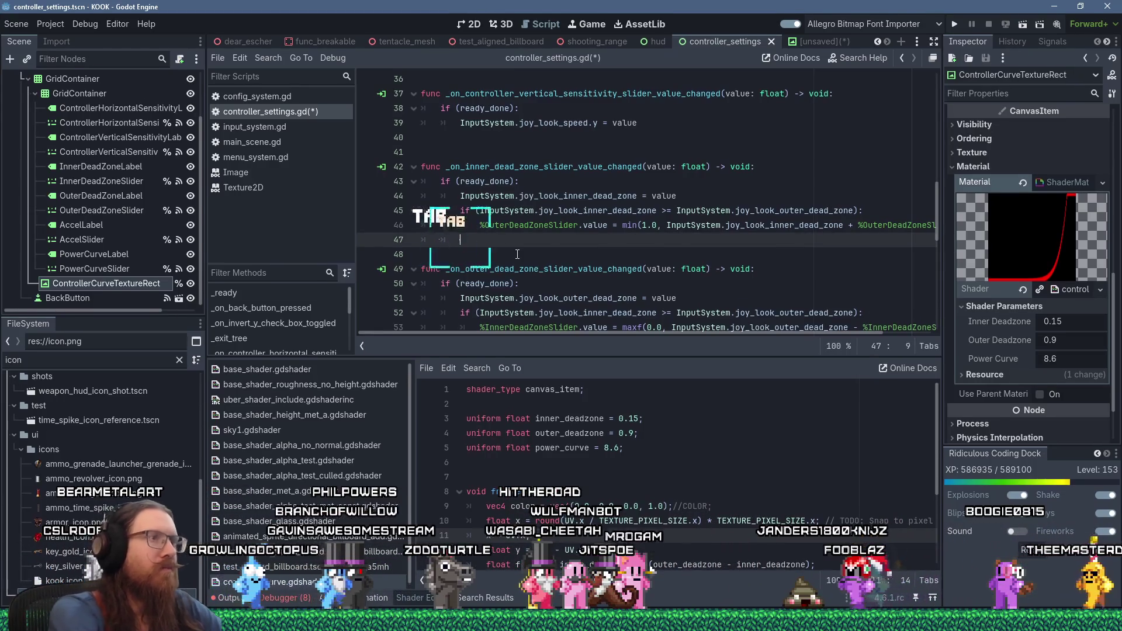
{"action": "key", "text": "shift+Insert"}
{"action": "key", "text": "Return"}
{"action": "key", "text": "ctrl+s"}
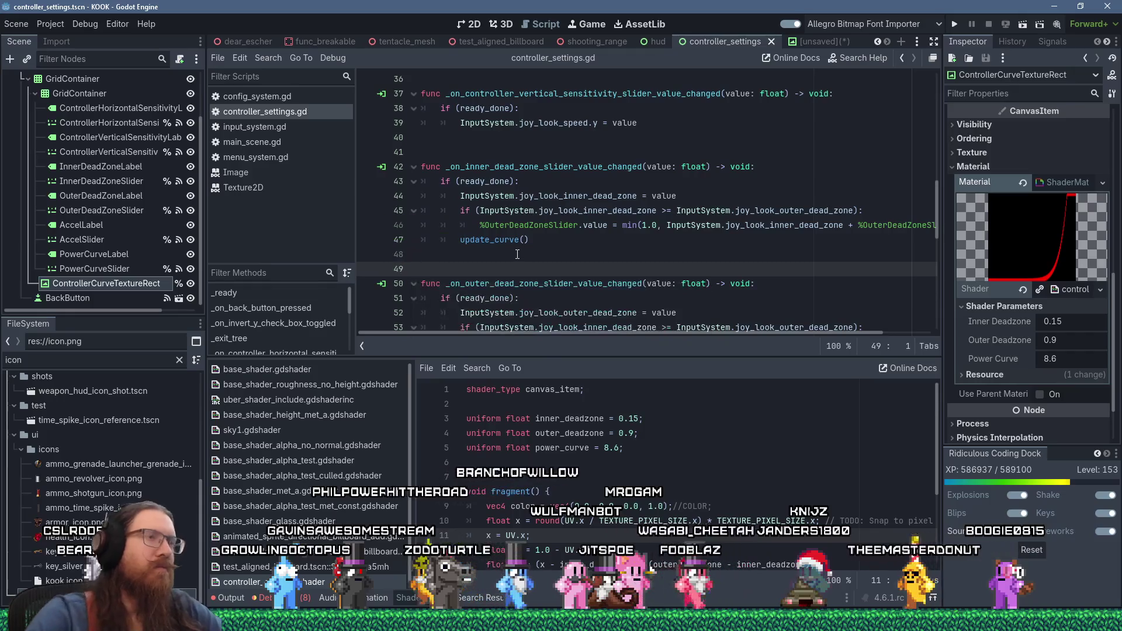
Call update_curve() after ready_done = true in _ready(), save, and launch the game
{"action": "scroll", "coordinate": [578, 263], "scroll_direction": "up", "scroll_amount": 7}
{"action": "scroll", "coordinate": [581, 266], "scroll_direction": "up", "scroll_amount": 5}
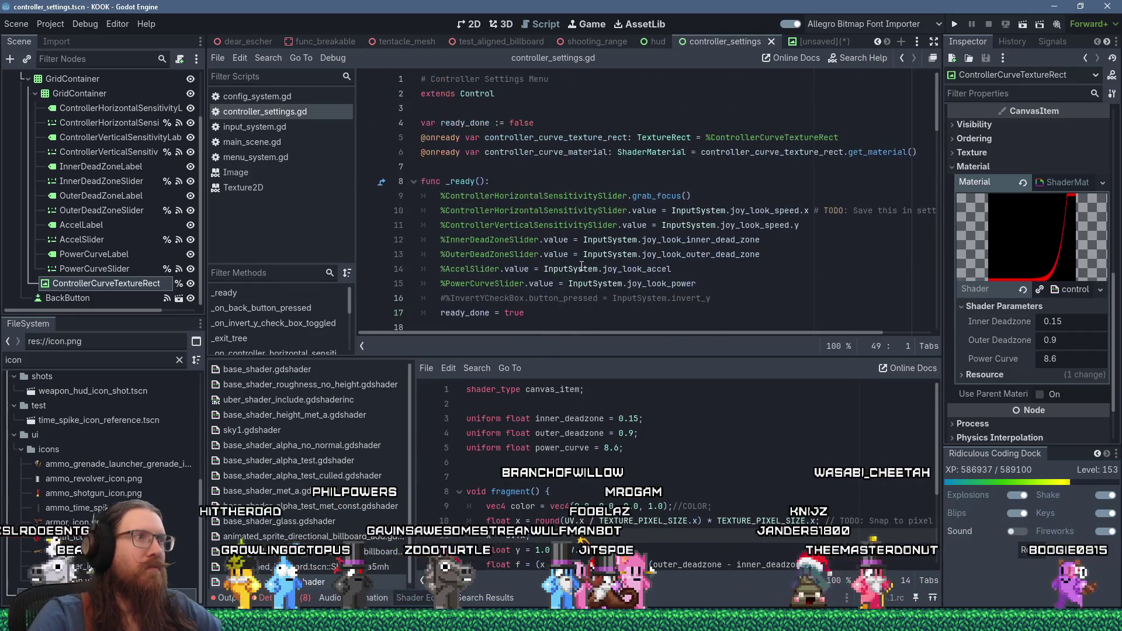
{"action": "left_click", "coordinate": [593, 315]}
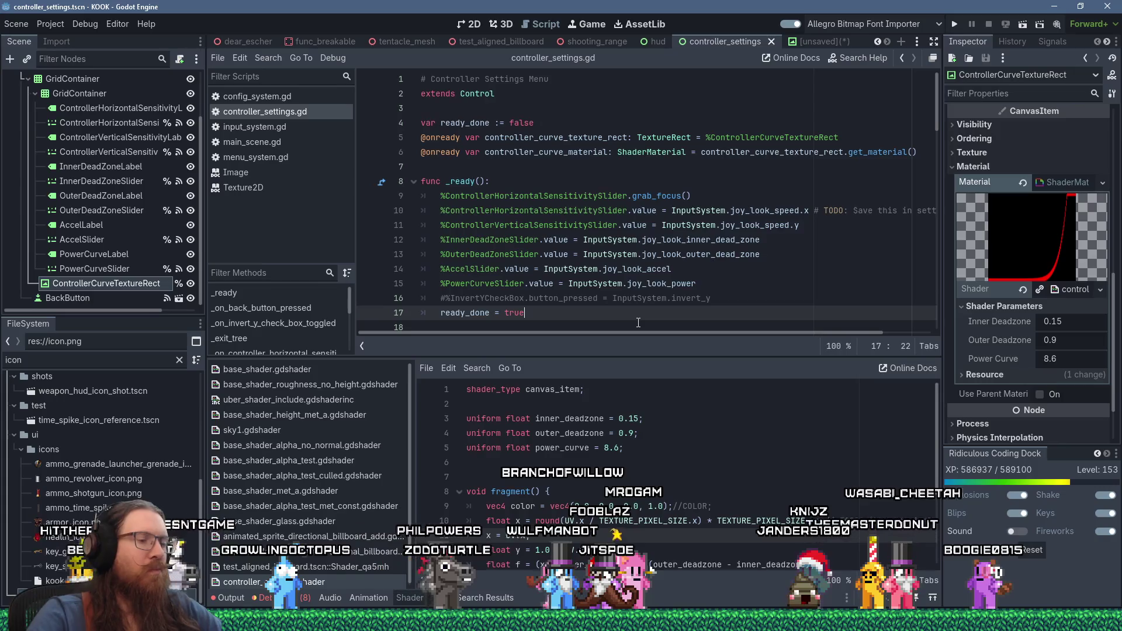
{"action": "key", "text": "Return"}
{"action": "type", "text": "update_curve()"}
{"action": "key", "text": "Return"}
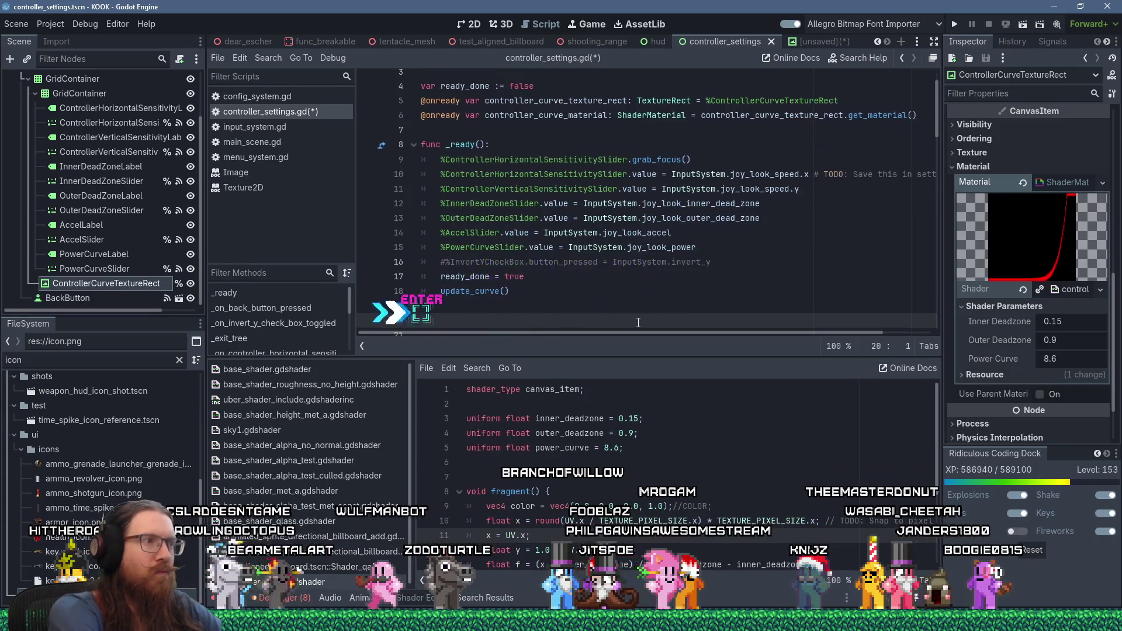
{"action": "key", "text": "ctrl+s"}
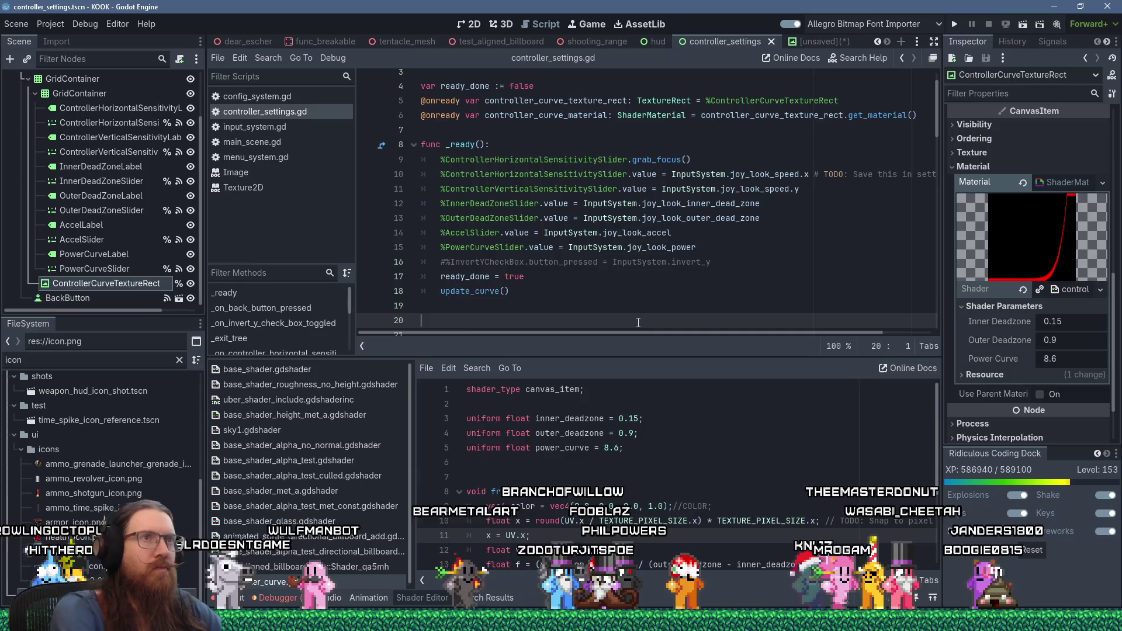
{"action": "left_click", "coordinate": [955, 29]}
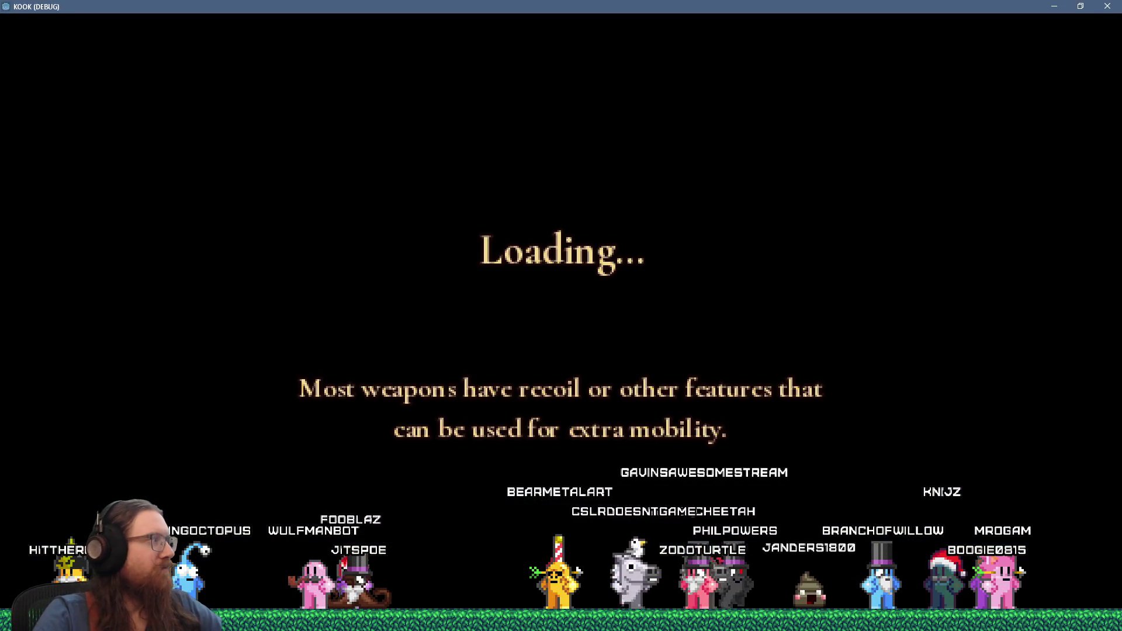
Open Pause > Settings > Controls > Controller Settings in the running game
{"action": "key", "text": "Escape"}
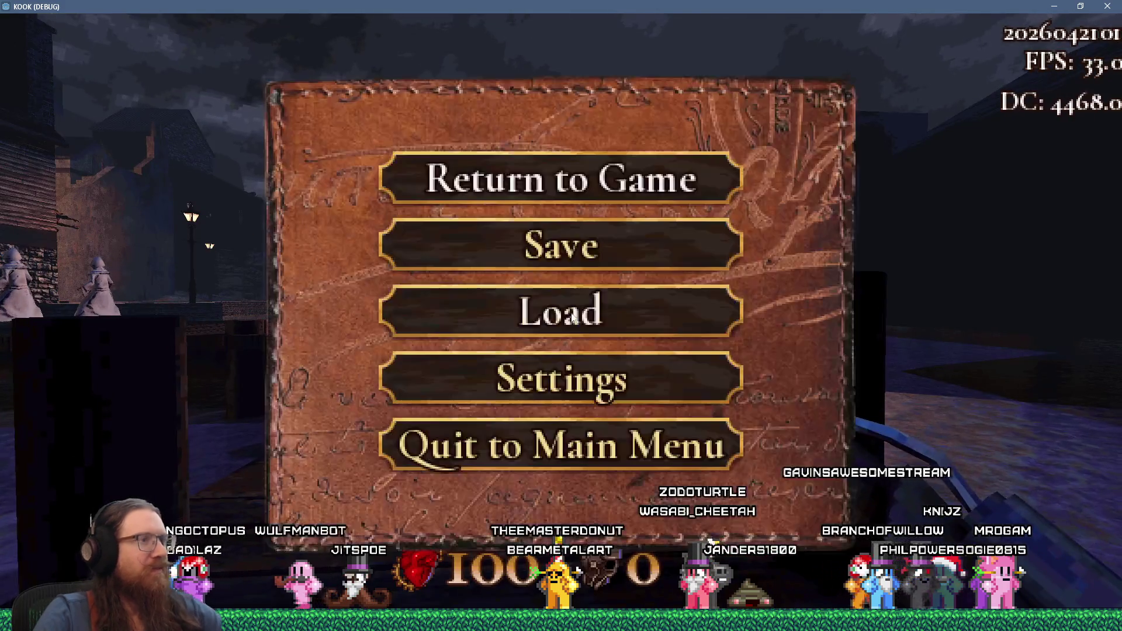
{"action": "left_click", "coordinate": [585, 381]}
{"action": "left_click", "coordinate": [585, 381]}
{"action": "left_click", "coordinate": [593, 420]}
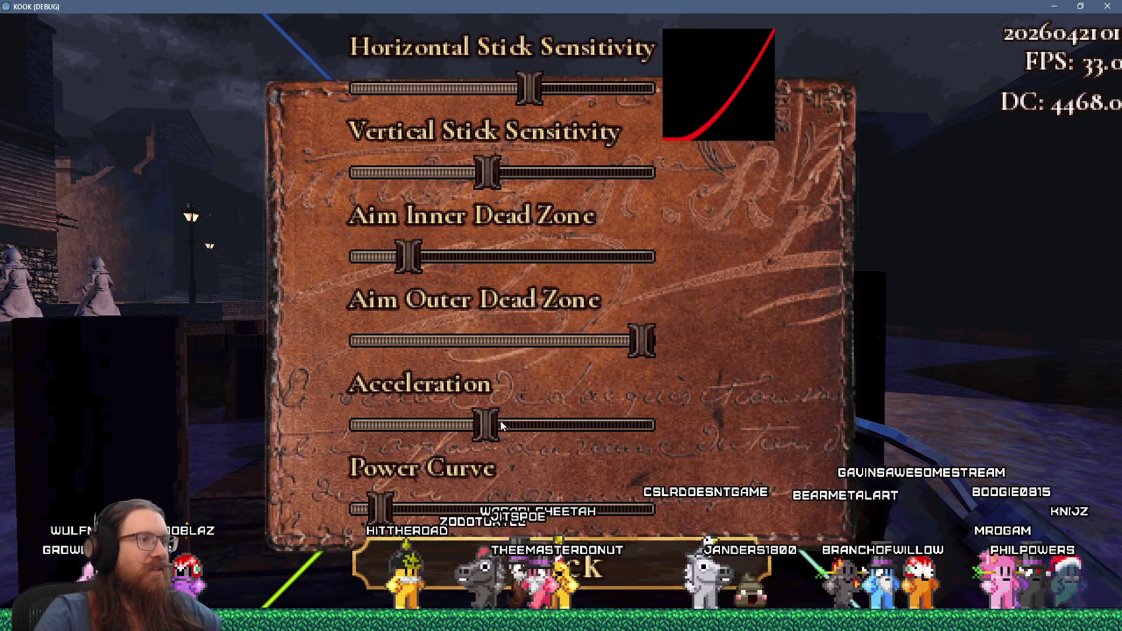
Adjust the Power Curve and Aim Outer Dead Zone sliders while watching the curve graph
{"action": "mouse_move", "coordinate": [484, 503]}
{"action": "left_mouse_down"}
{"action": "mouse_move", "coordinate": [376, 504]}
{"action": "mouse_move", "coordinate": [481, 503]}
{"action": "left_mouse_up"}
{"action": "left_click_drag", "start_coordinate": [369, 501], "coordinate": [406, 503]}
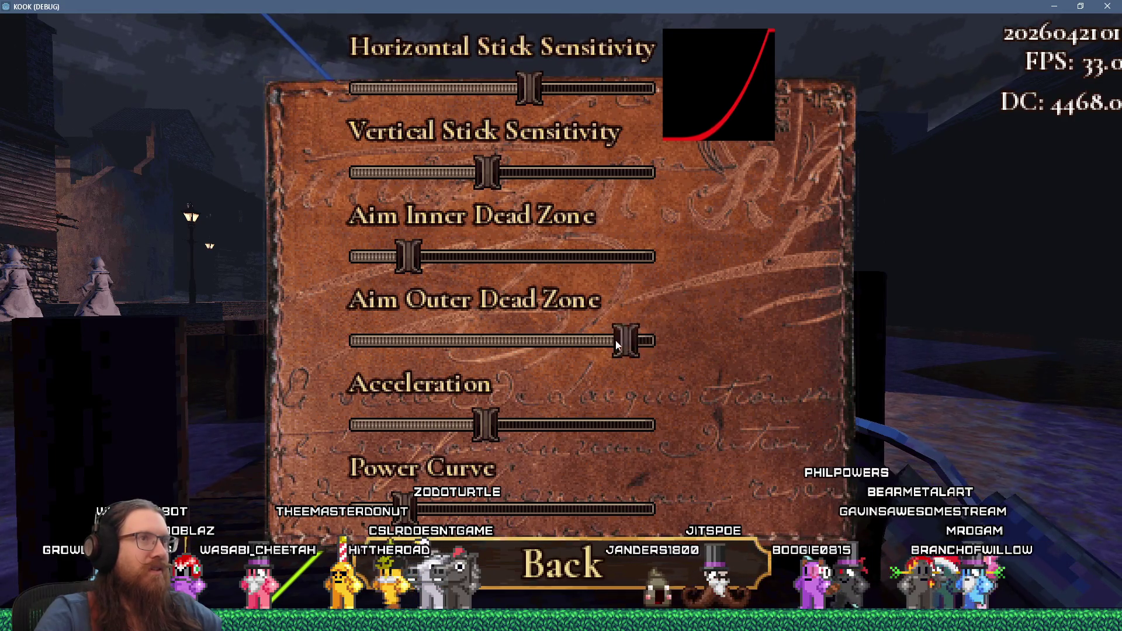
{"action": "left_click_drag", "start_coordinate": [476, 346], "coordinate": [522, 343]}
{"action": "mouse_move", "coordinate": [636, 338]}
{"action": "left_mouse_down"}
{"action": "mouse_move", "coordinate": [562, 336]}
{"action": "mouse_move", "coordinate": [613, 331]}
{"action": "mouse_move", "coordinate": [583, 334]}
{"action": "left_mouse_up"}
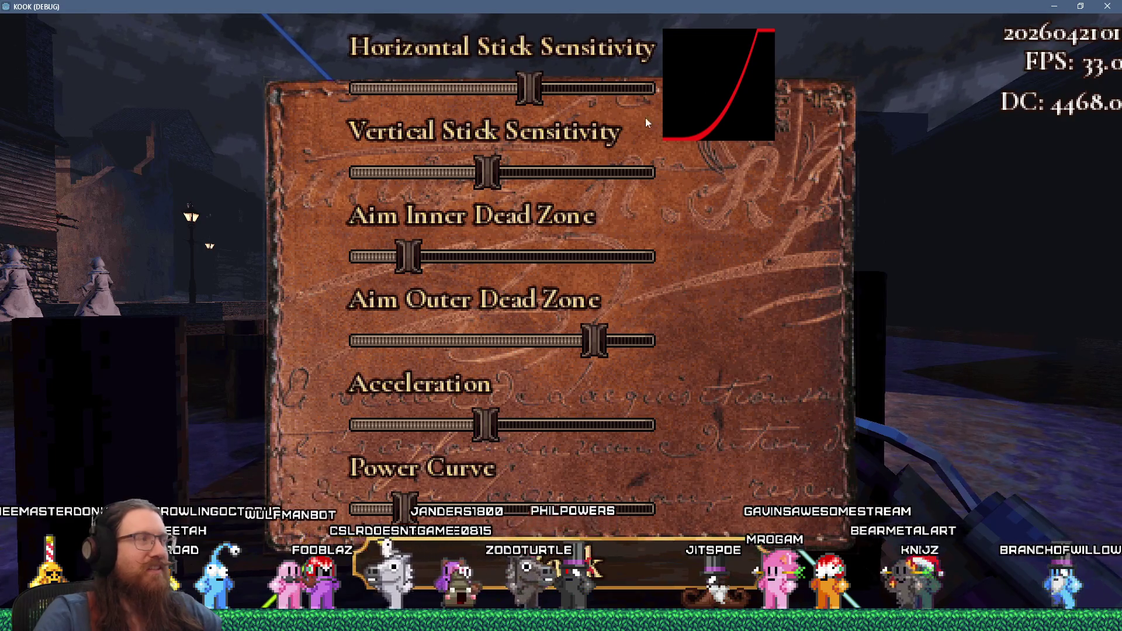
{"action": "mouse_move", "coordinate": [600, 335]}
{"action": "left_mouse_down"}
{"action": "mouse_move", "coordinate": [569, 344]}
{"action": "mouse_move", "coordinate": [643, 336]}
{"action": "mouse_move", "coordinate": [632, 340]}
{"action": "left_mouse_up"}
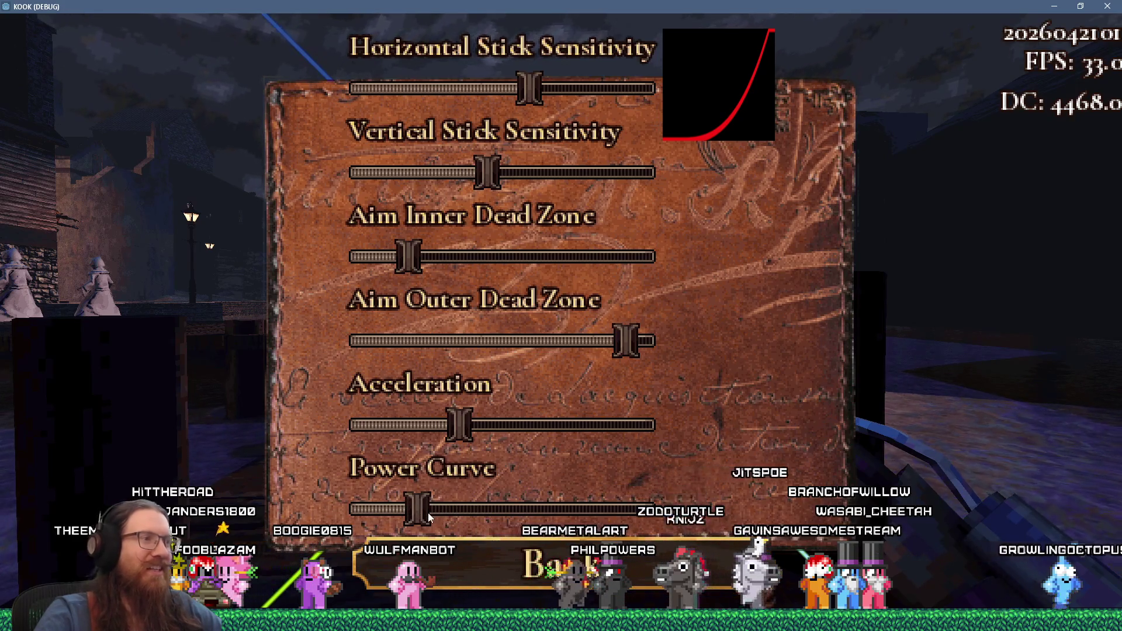
{"action": "mouse_move", "coordinate": [419, 513]}
{"action": "left_mouse_down"}
{"action": "mouse_move", "coordinate": [535, 514]}
{"action": "mouse_move", "coordinate": [346, 511]}
{"action": "mouse_move", "coordinate": [485, 512]}
{"action": "mouse_move", "coordinate": [412, 520]}
{"action": "left_mouse_up"}
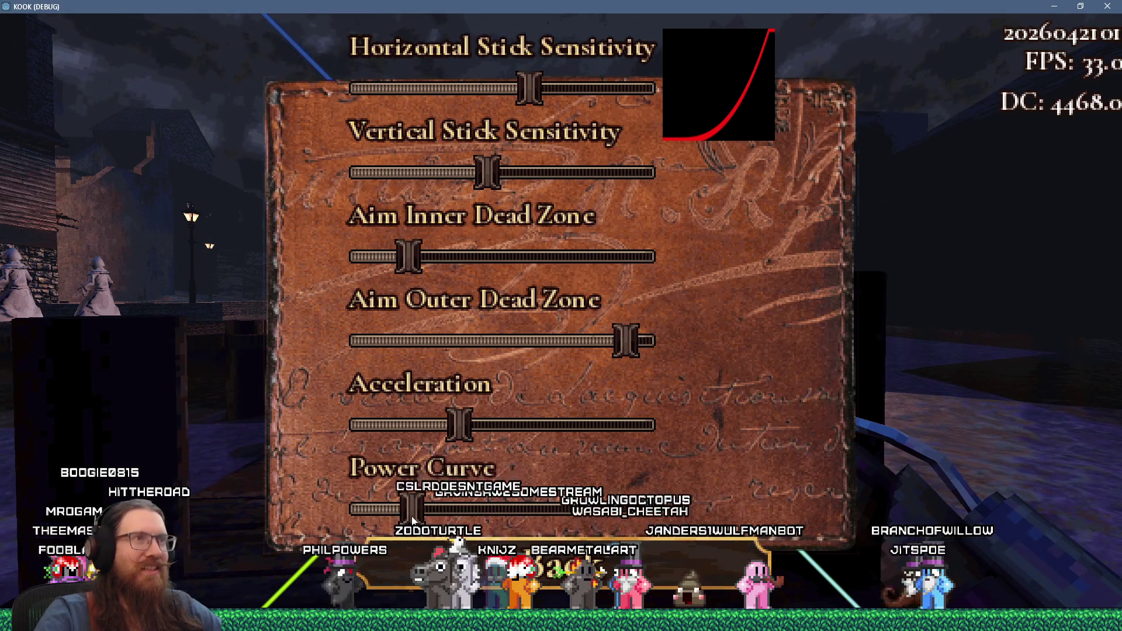
{"action": "mouse_move", "coordinate": [411, 519]}
{"action": "left_mouse_down"}
{"action": "mouse_move", "coordinate": [395, 519]}
{"action": "mouse_move", "coordinate": [420, 519]}
{"action": "left_mouse_up"}
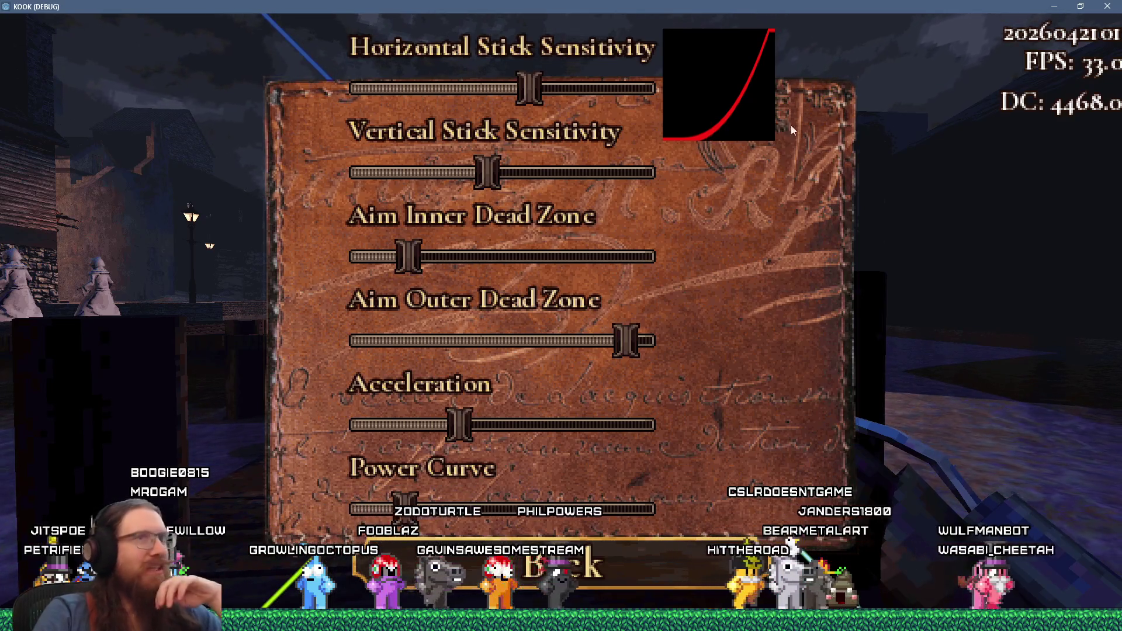
Close the KOOK debug window and dismiss the Save Scene As dialog
{"action": "left_click", "coordinate": [1099, 11]}
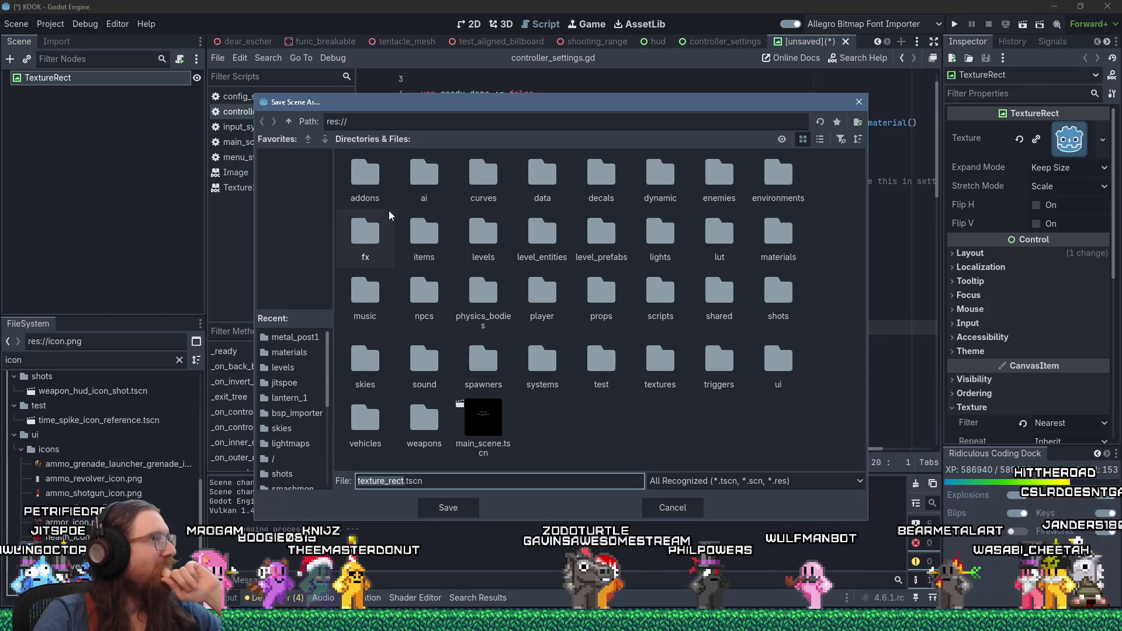
{"action": "left_click", "coordinate": [857, 103]}
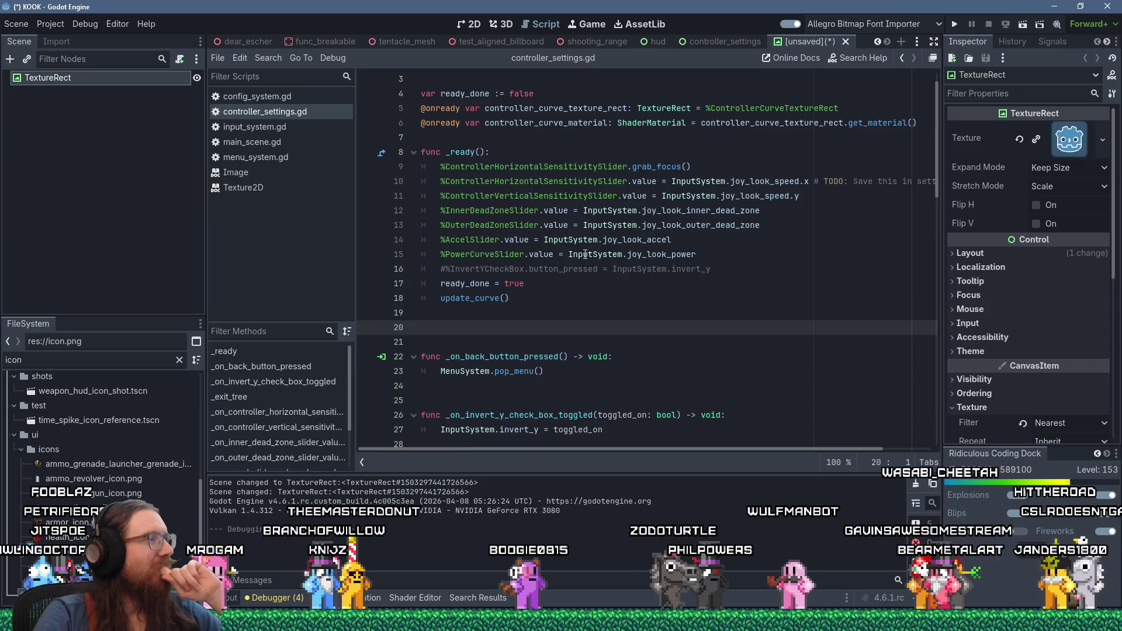
{"action": "mouse_move", "coordinate": [585, 255]}
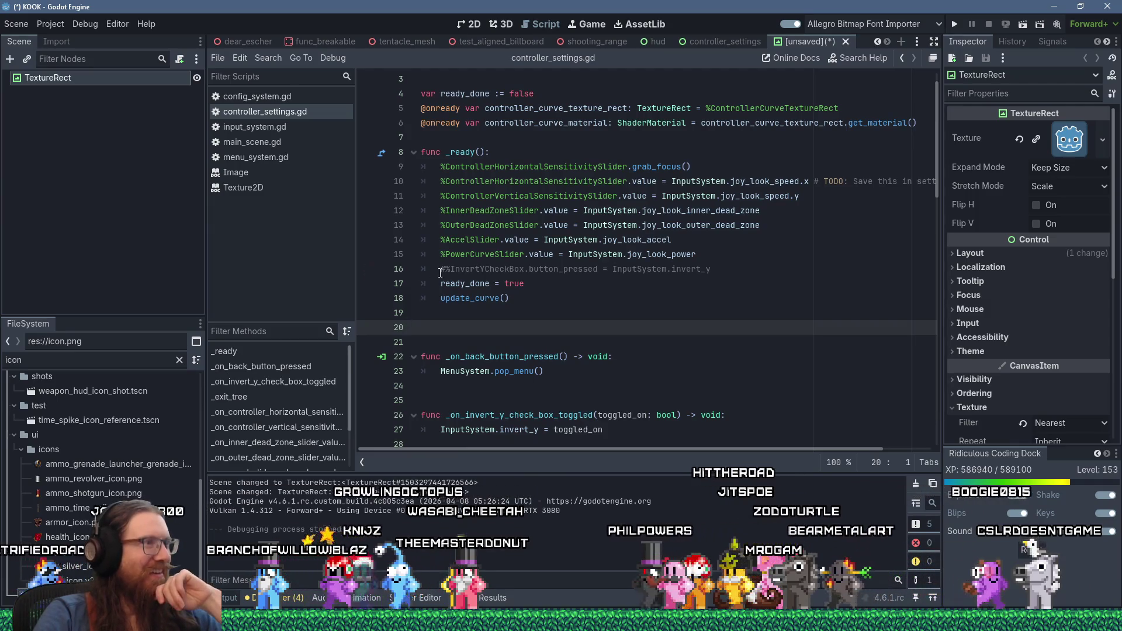
{"action": "key", "text": "Up"}
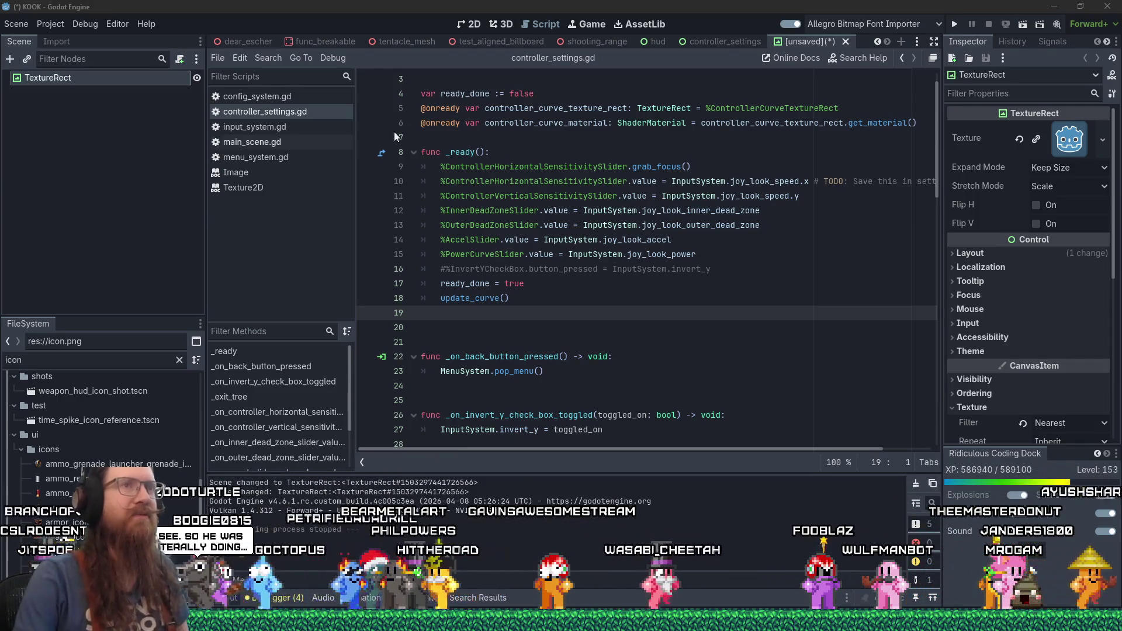
{"action": "left_click", "coordinate": [954, 24]}
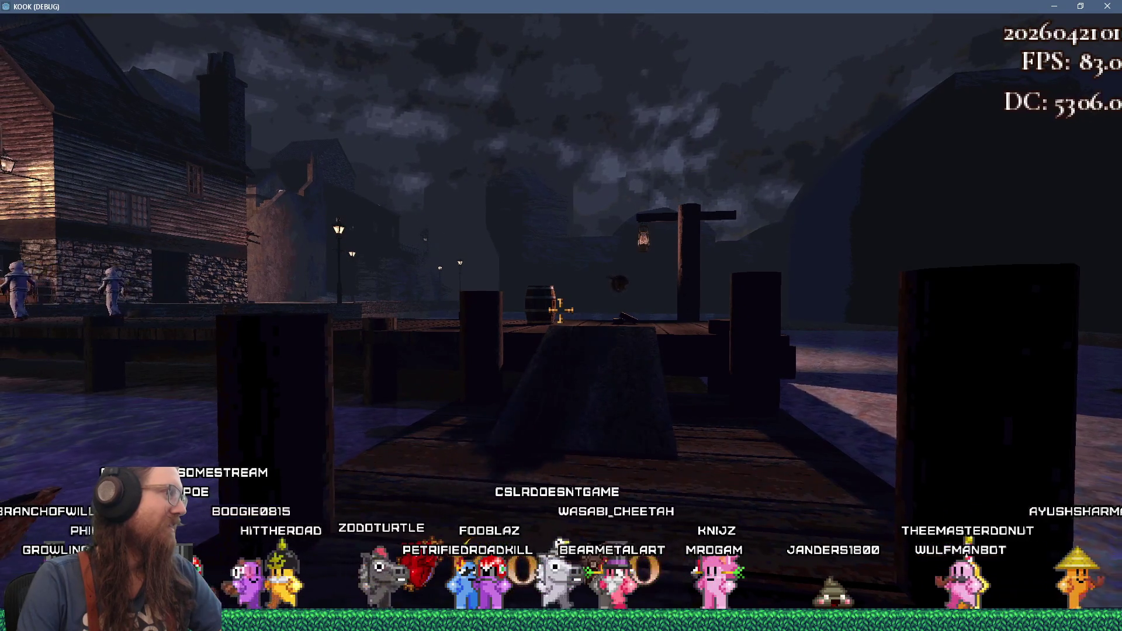
Walk along the dock firing the revolver at the enemies
{"action": "key", "text": "w"}
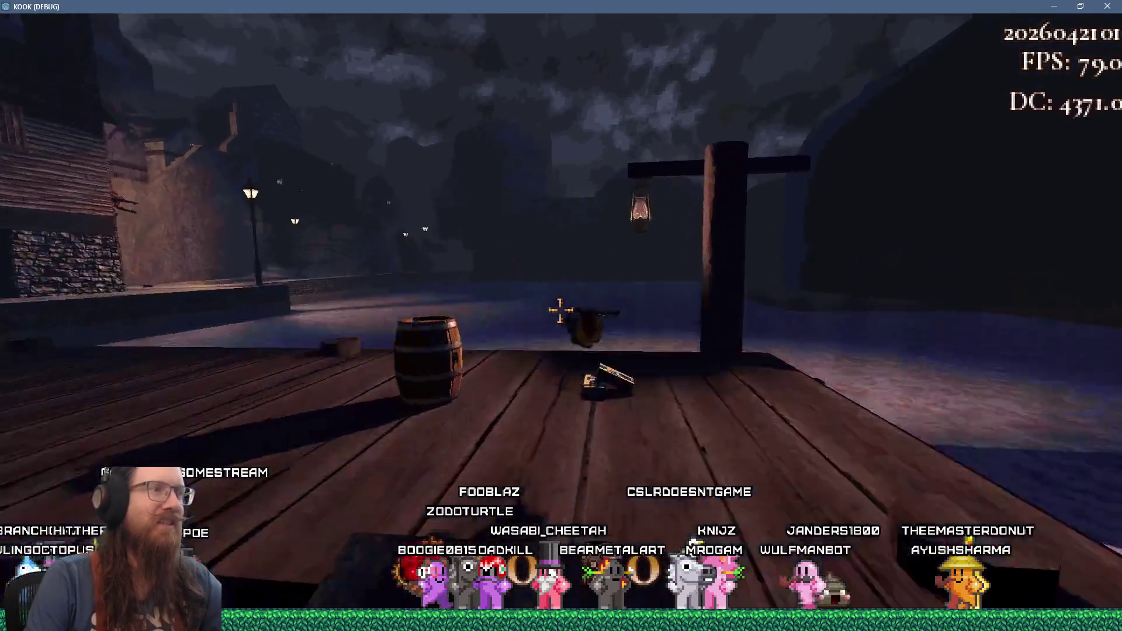
{"action": "key", "text": "w"}
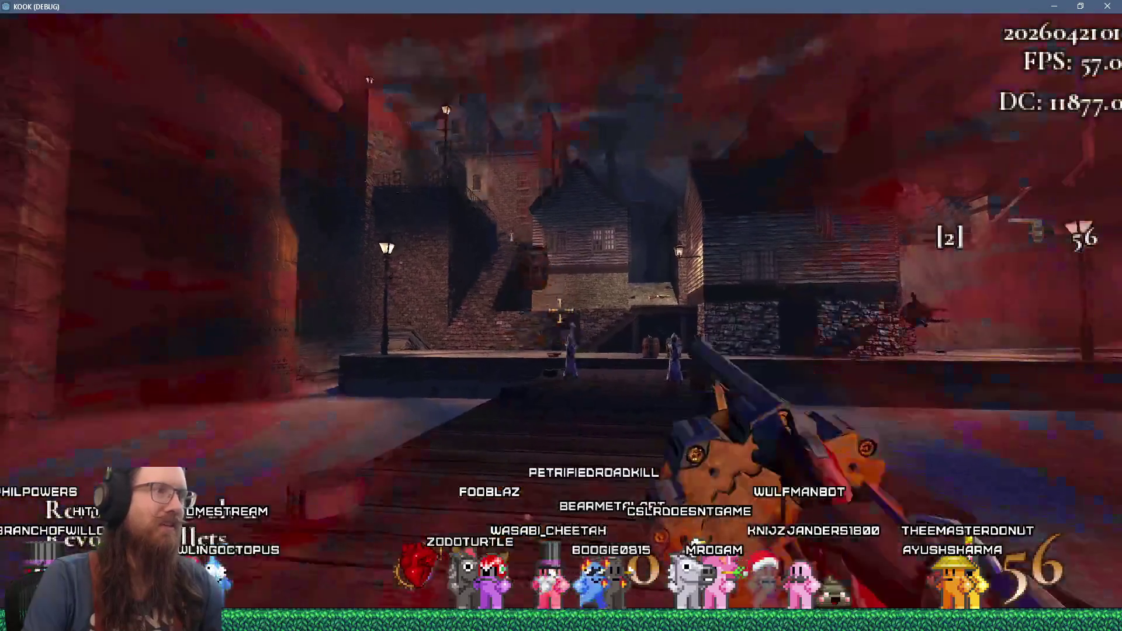
{"action": "left_click", "coordinate": [558, 315]}
{"action": "left_click", "coordinate": [558, 315]}
{"action": "left_click", "coordinate": [559, 316]}
{"action": "left_click", "coordinate": [558, 315]}
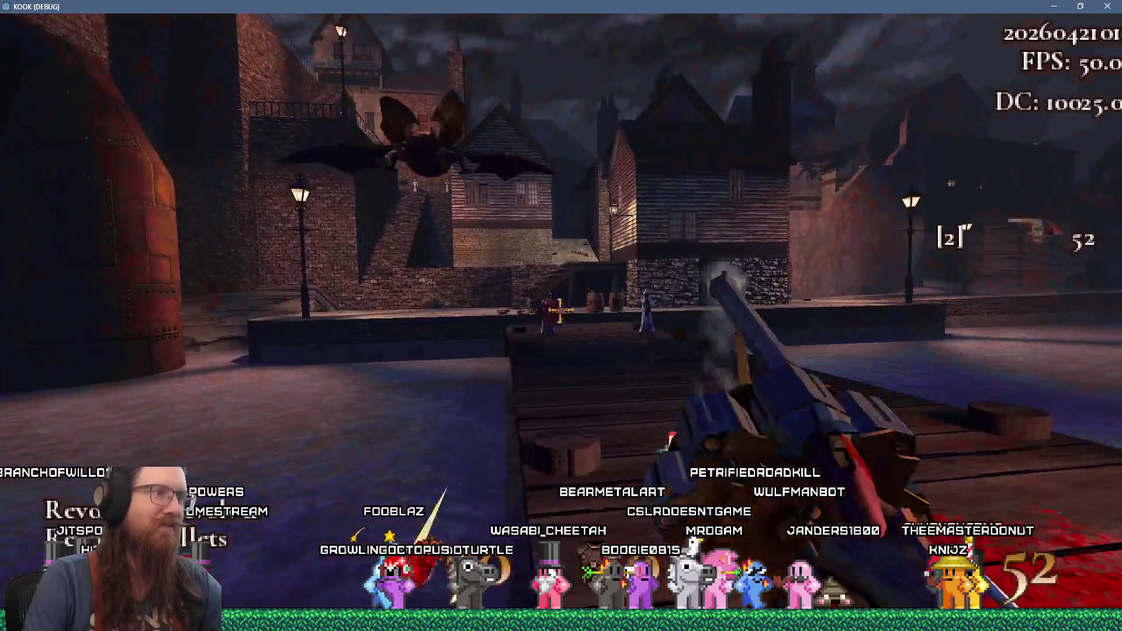
{"action": "key", "text": "w"}
{"action": "left_click", "coordinate": [558, 316]}
Advance toward the robed figure, shoot at the enemy near the stairs, then close the game window
{"action": "key", "text": "w"}
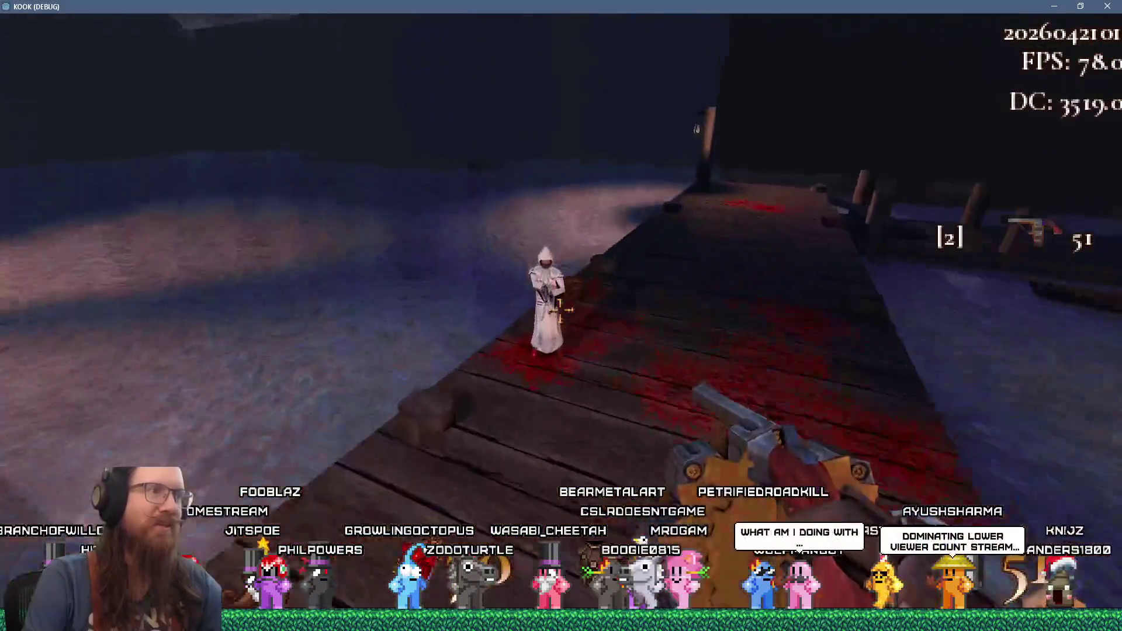
{"action": "key", "text": "w"}
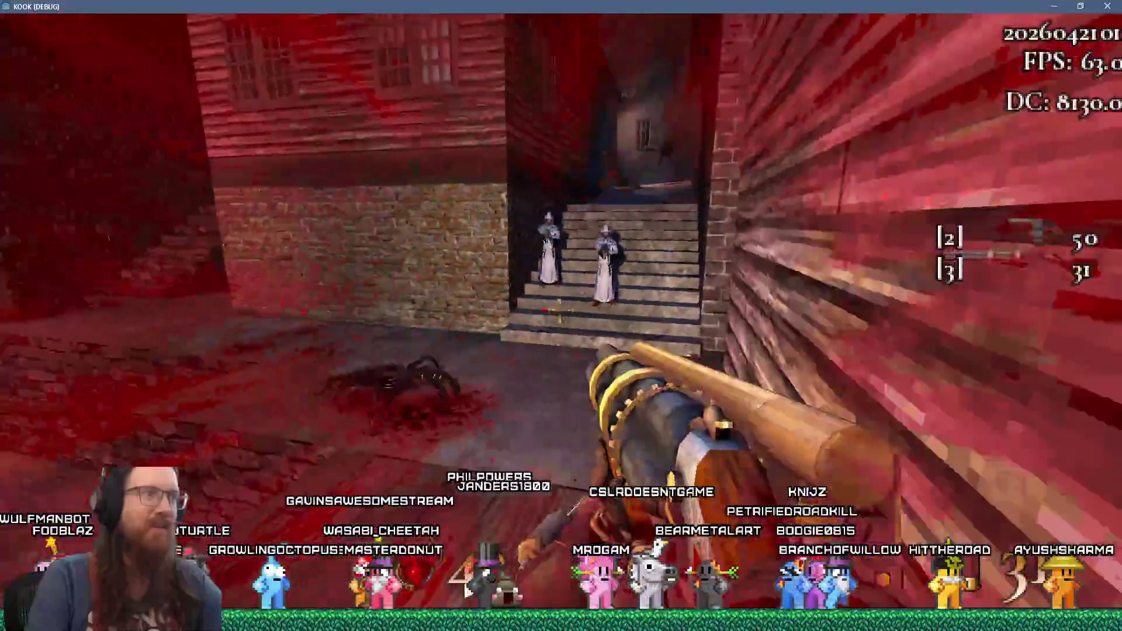
{"action": "left_click", "coordinate": [560, 311]}
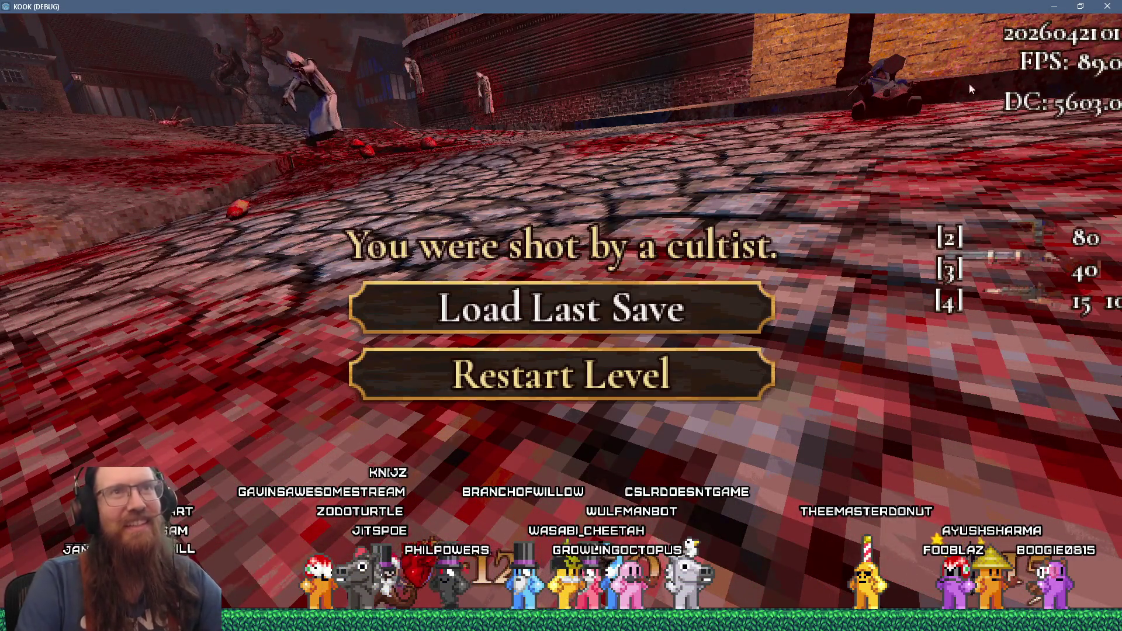
{"action": "left_click", "coordinate": [1113, 12]}
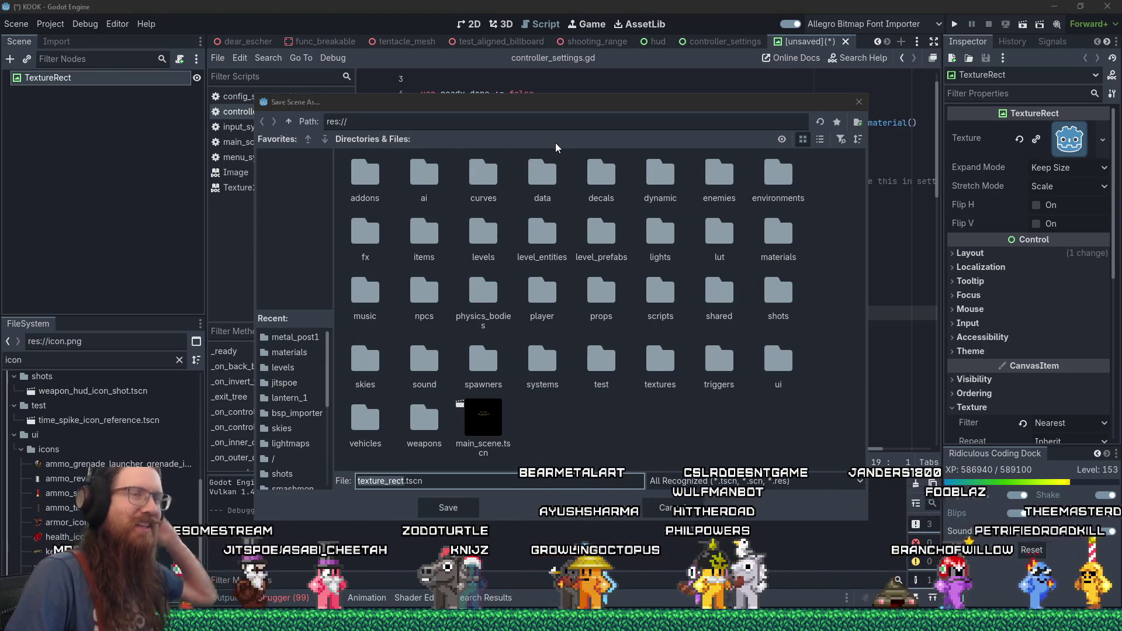
Drag the Save Scene As dialog aside, then close it without saving
{"action": "mouse_move", "coordinate": [598, 103]}
{"action": "left_mouse_down"}
{"action": "mouse_move", "coordinate": [641, 138]}
{"action": "mouse_move", "coordinate": [582, 99]}
{"action": "mouse_move", "coordinate": [662, 116]}
{"action": "left_mouse_up"}
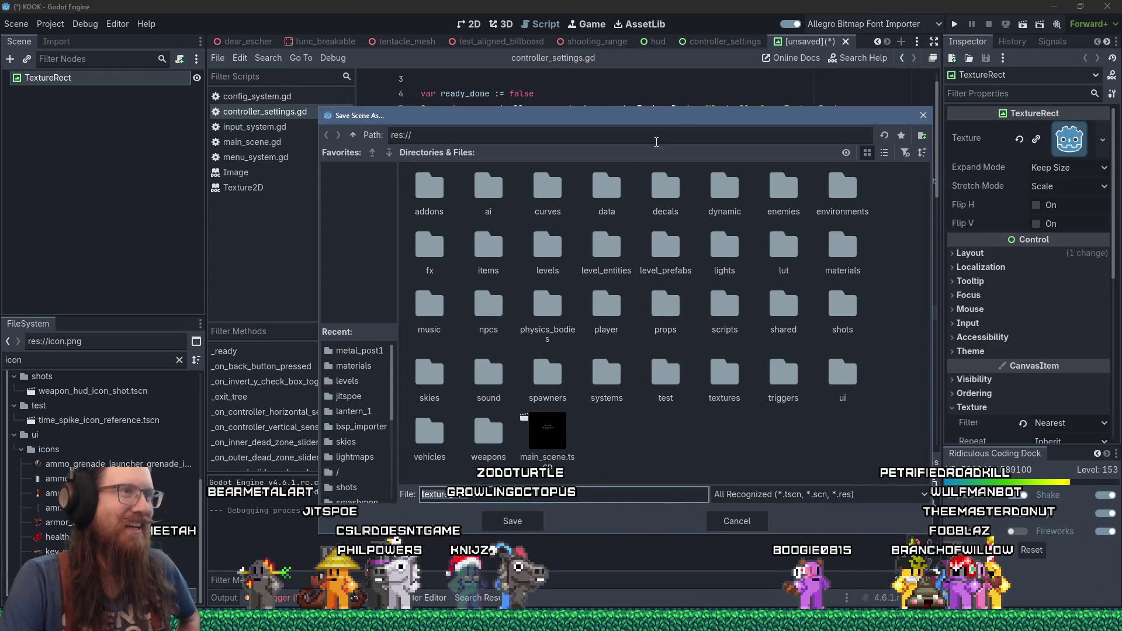
{"action": "left_click_drag", "start_coordinate": [690, 120], "coordinate": [703, 85]}
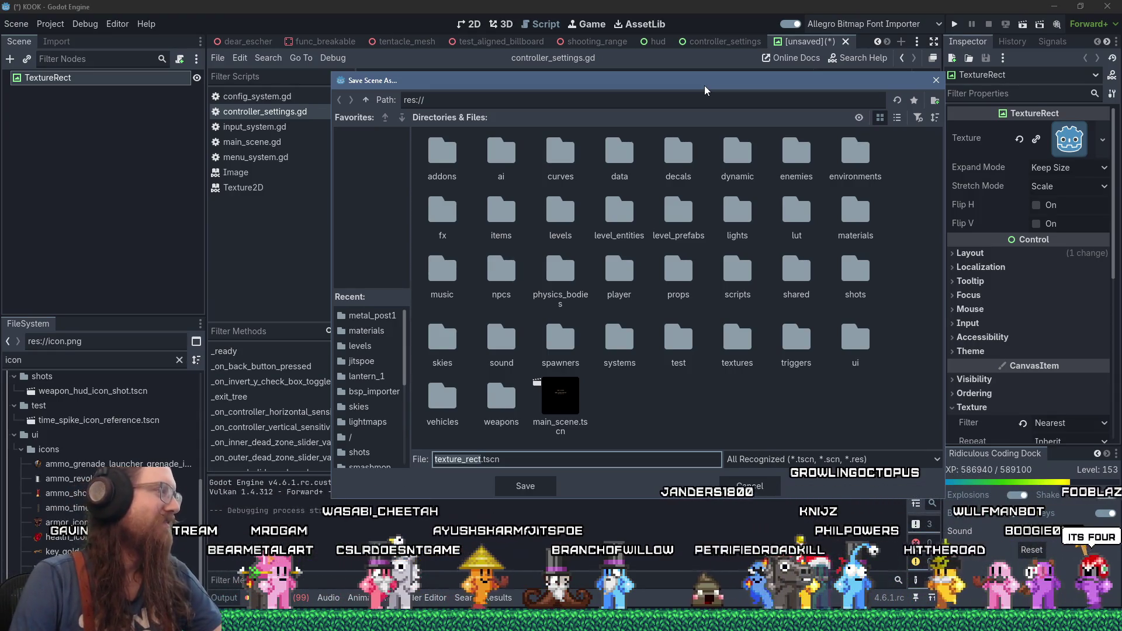
{"action": "mouse_move", "coordinate": [703, 86]}
{"action": "left_mouse_down"}
{"action": "mouse_move", "coordinate": [823, 81]}
{"action": "mouse_move", "coordinate": [831, 98]}
{"action": "left_mouse_up"}
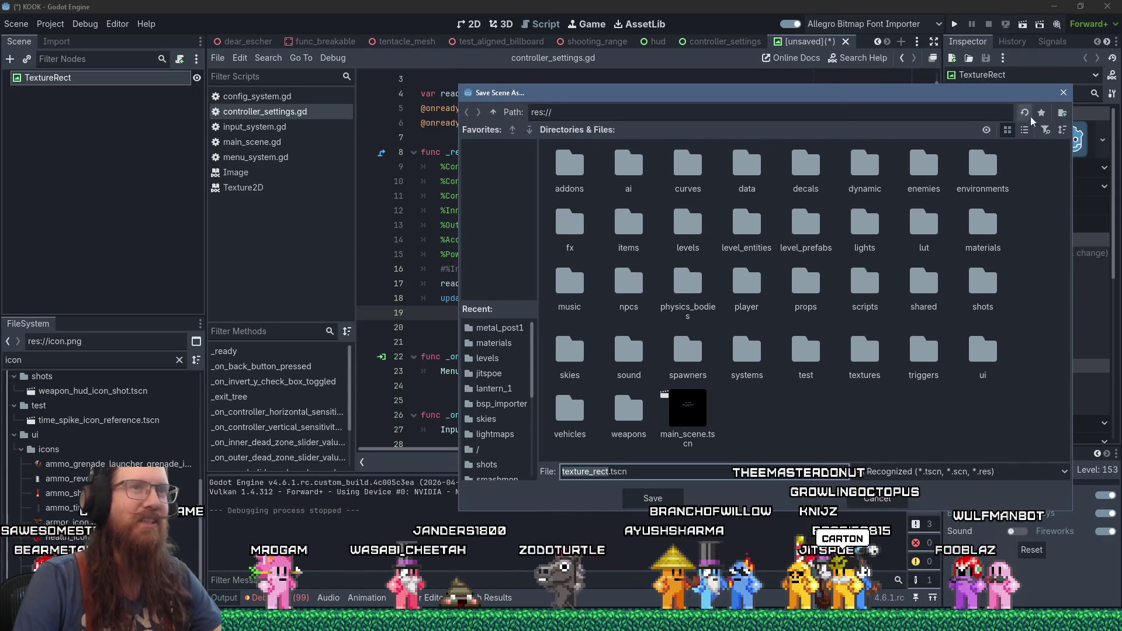
{"action": "left_click", "coordinate": [1062, 93]}
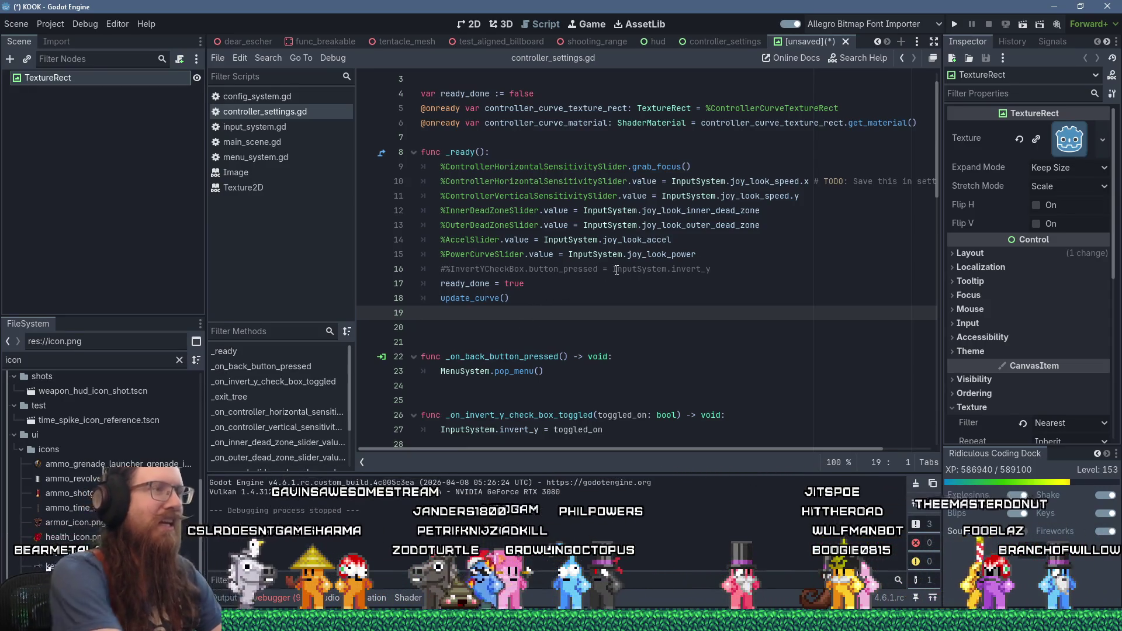
Delete the extra empty line after update_curve() and dismiss the scene save dialog
{"action": "key", "text": "BackSpace"}
{"action": "key", "text": "ctrl+s"}
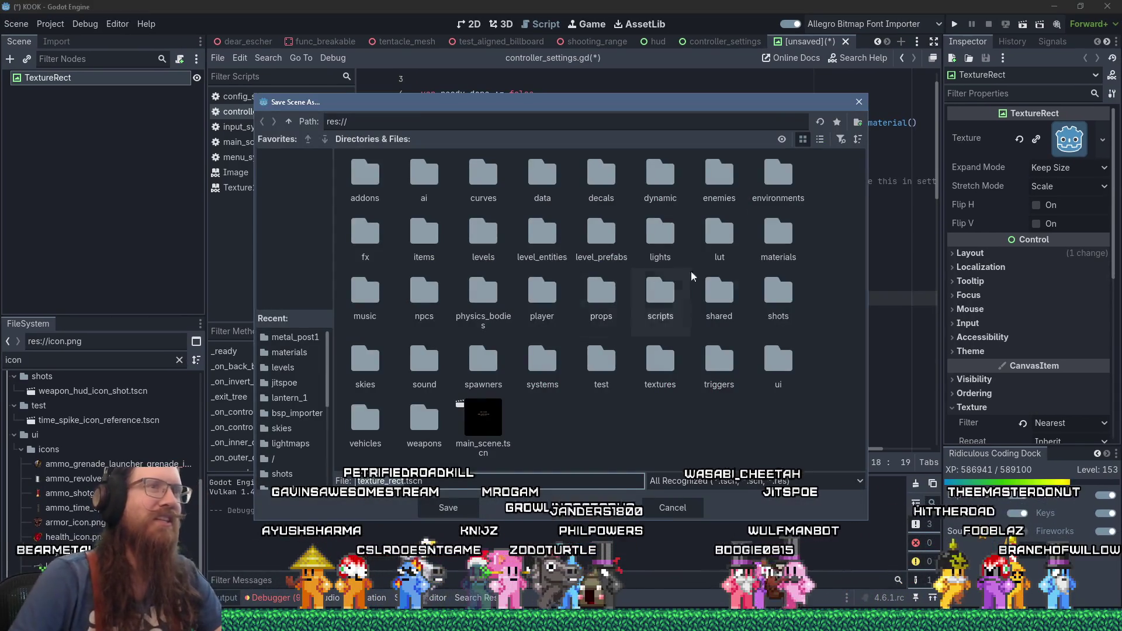
{"action": "left_click", "coordinate": [859, 102]}
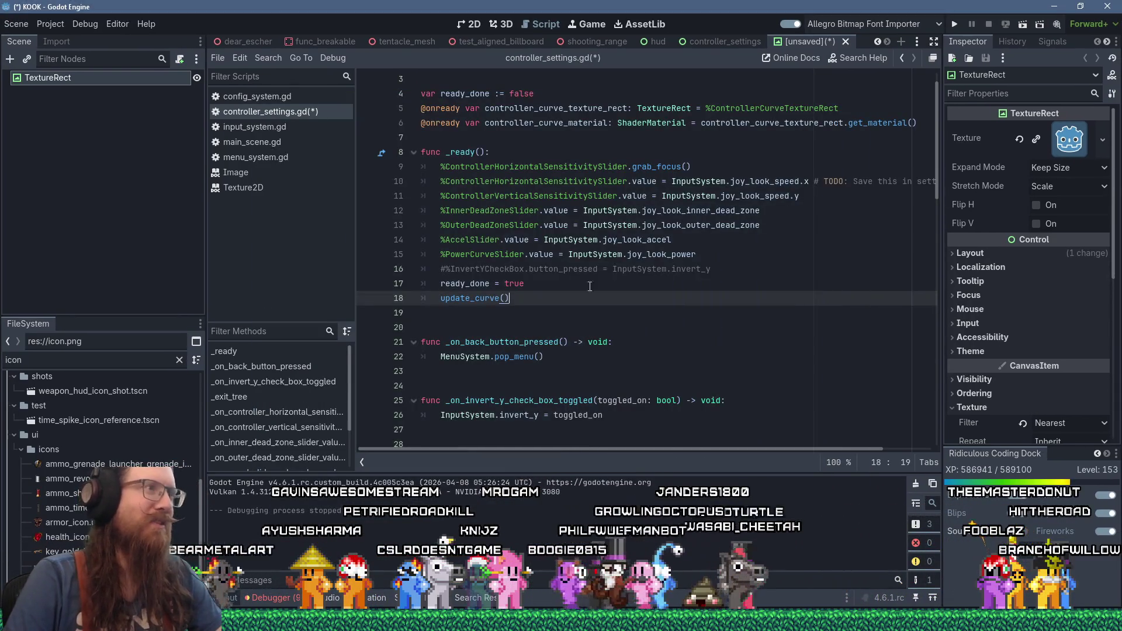
Add a blank line before func _ready() and cancel the second Save Scene As dialog
{"action": "scroll", "coordinate": [511, 226], "scroll_direction": "up", "scroll_amount": 1}
{"action": "left_click", "coordinate": [481, 171]}
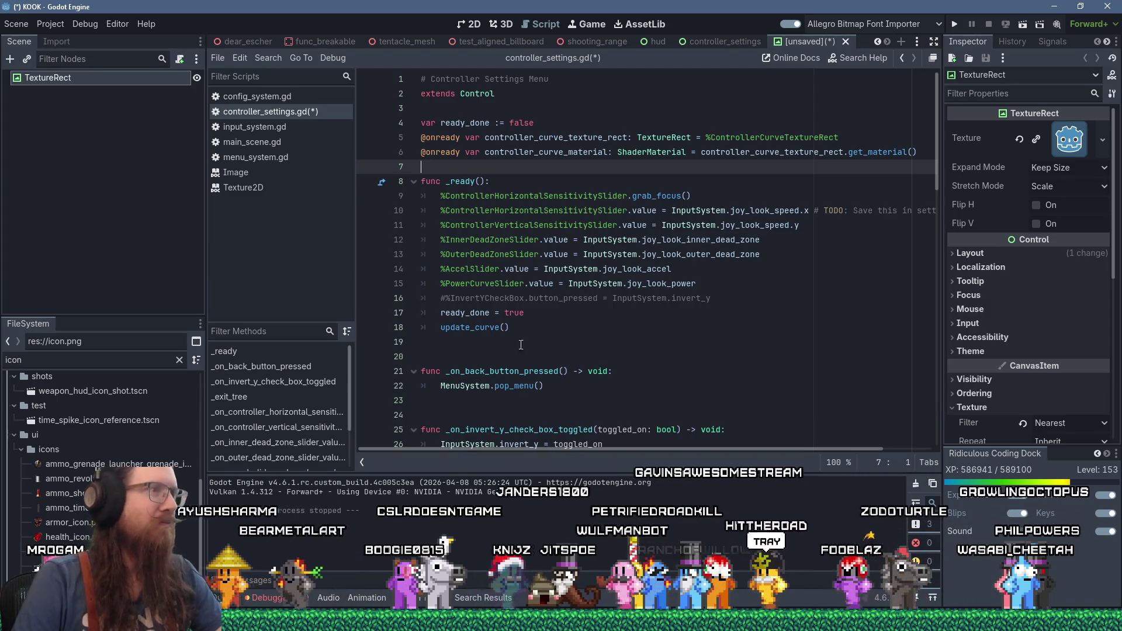
{"action": "key", "text": "ctrl+s"}
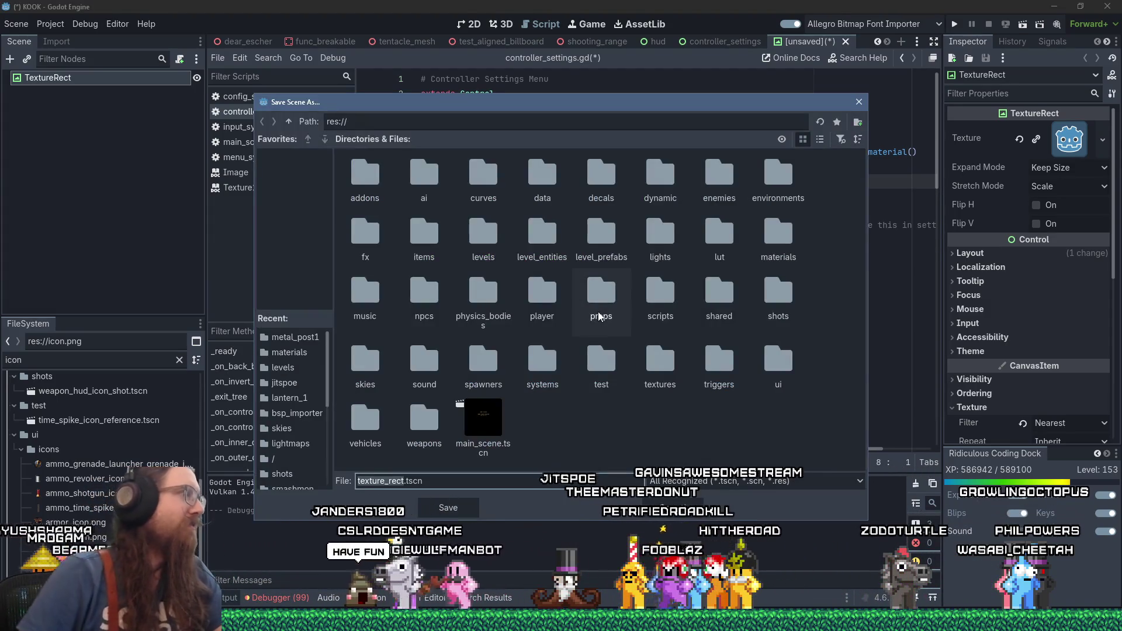
{"action": "left_click", "coordinate": [859, 102]}
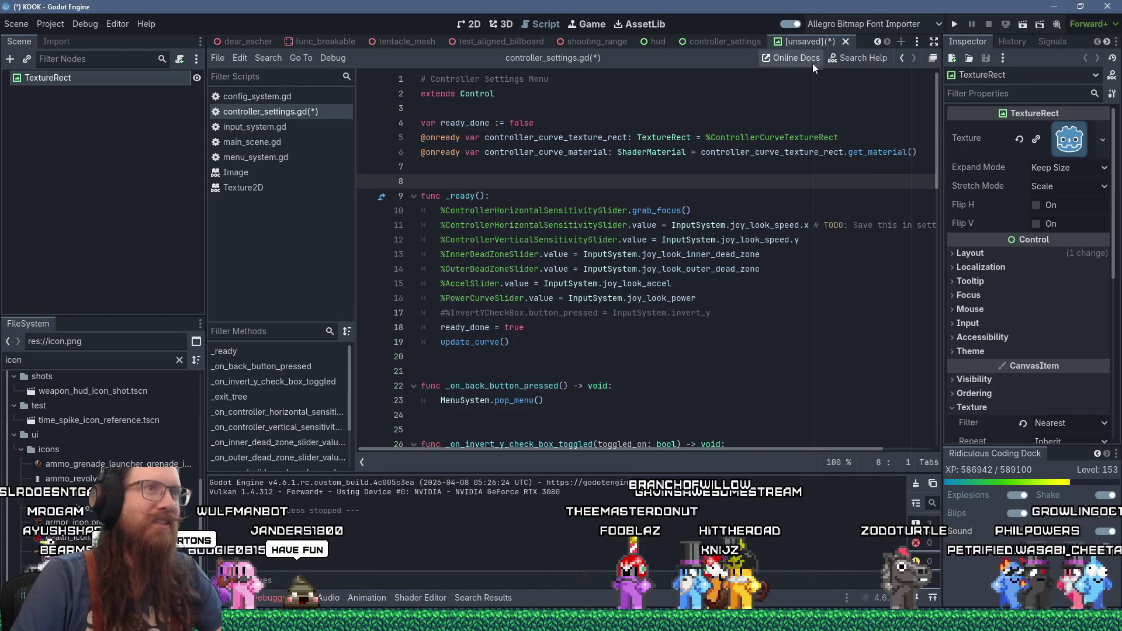
{"action": "key", "text": "alt+Tab"}
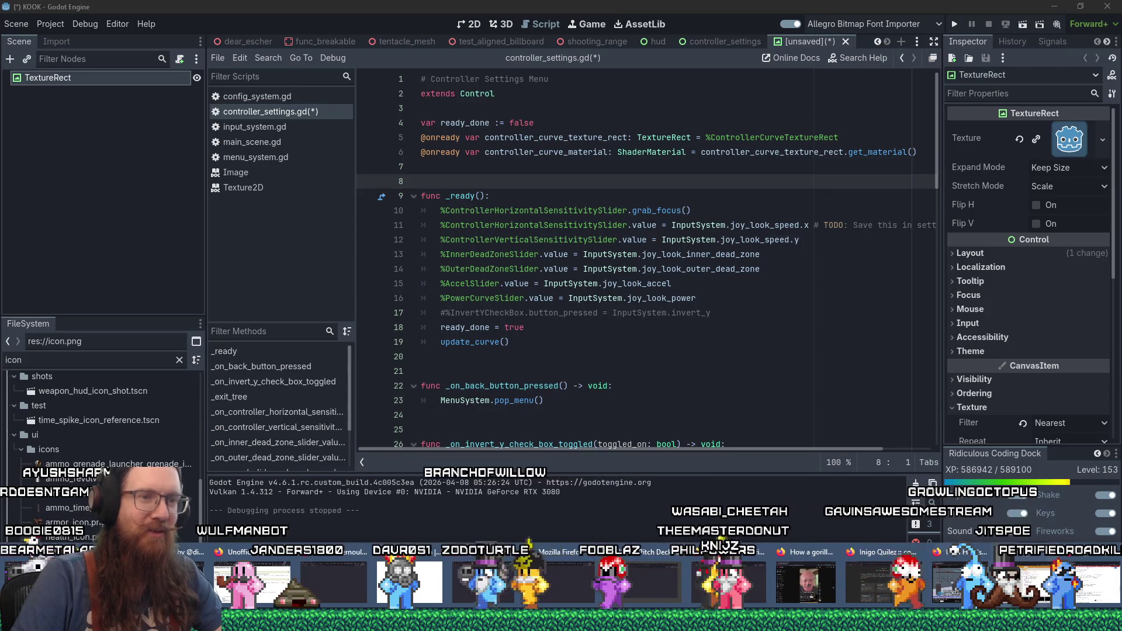
{"action": "left_click", "coordinate": [769, 377]}
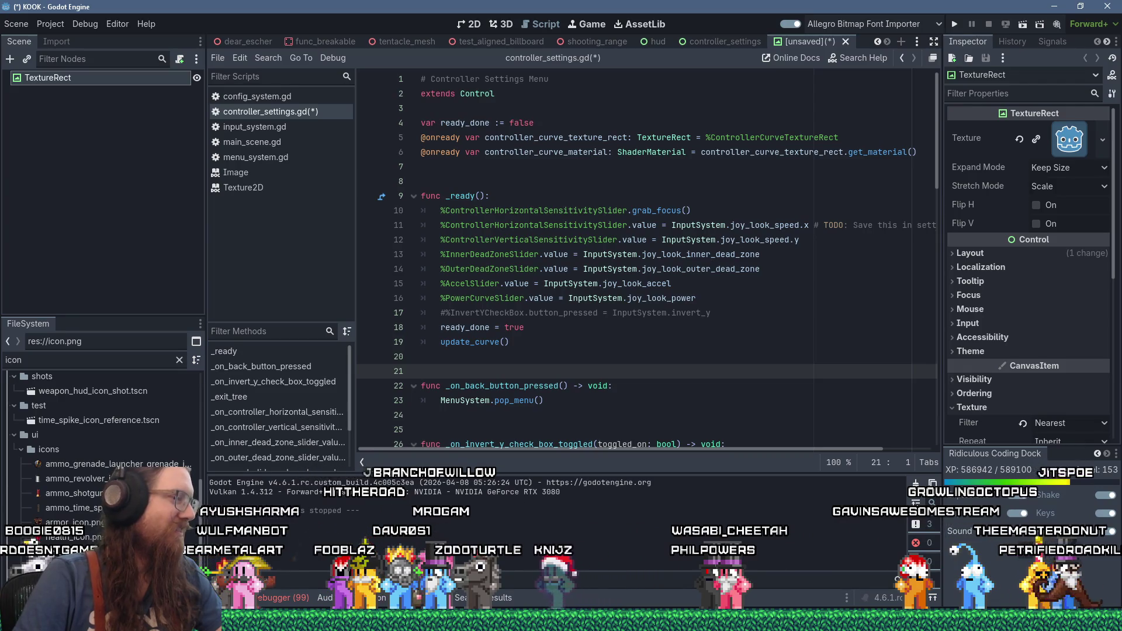
{"action": "left_click", "coordinate": [603, 363]}
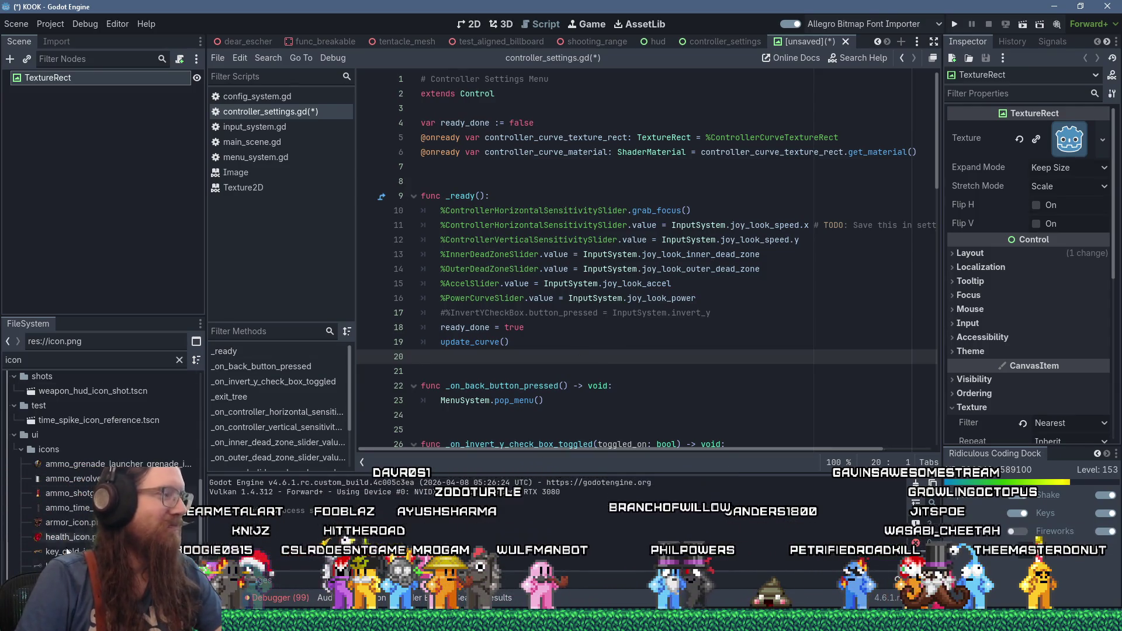
Close the Shadertoy Lissajous browser window, confirming Leave page
{"action": "left_click", "coordinate": [561, 619]}
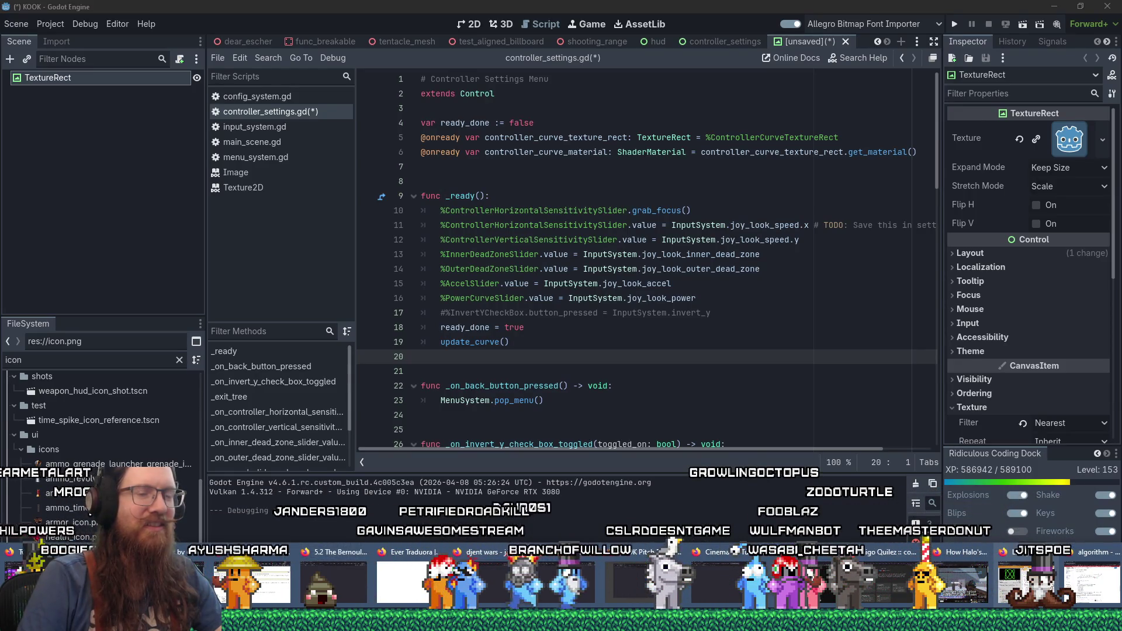
{"action": "key", "text": "alt+Tab"}
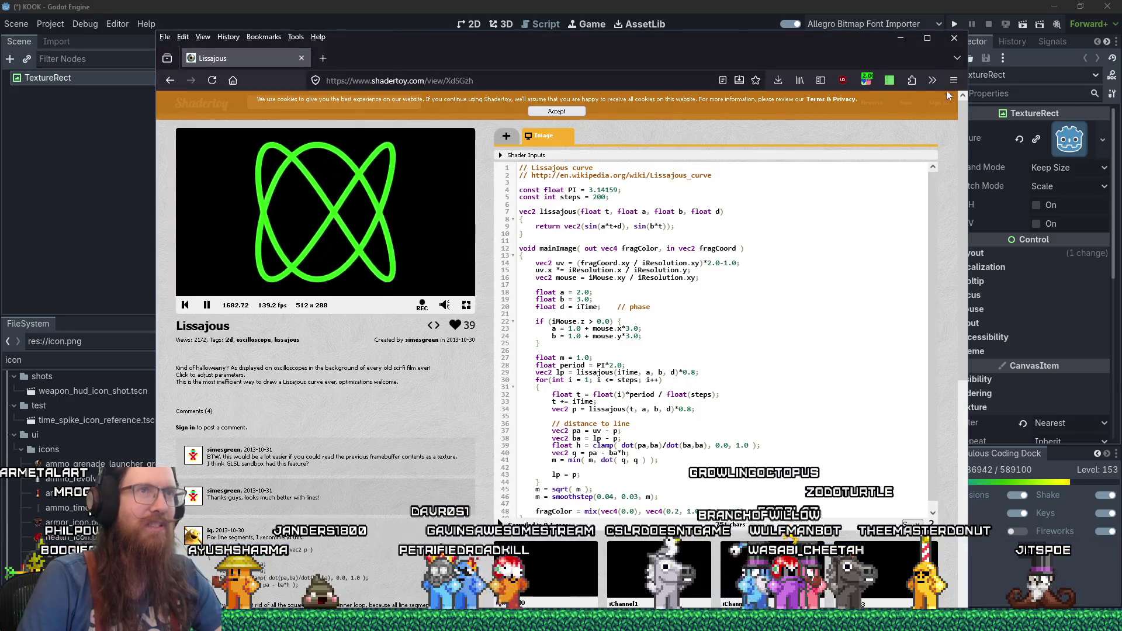
{"action": "key", "text": "F5"}
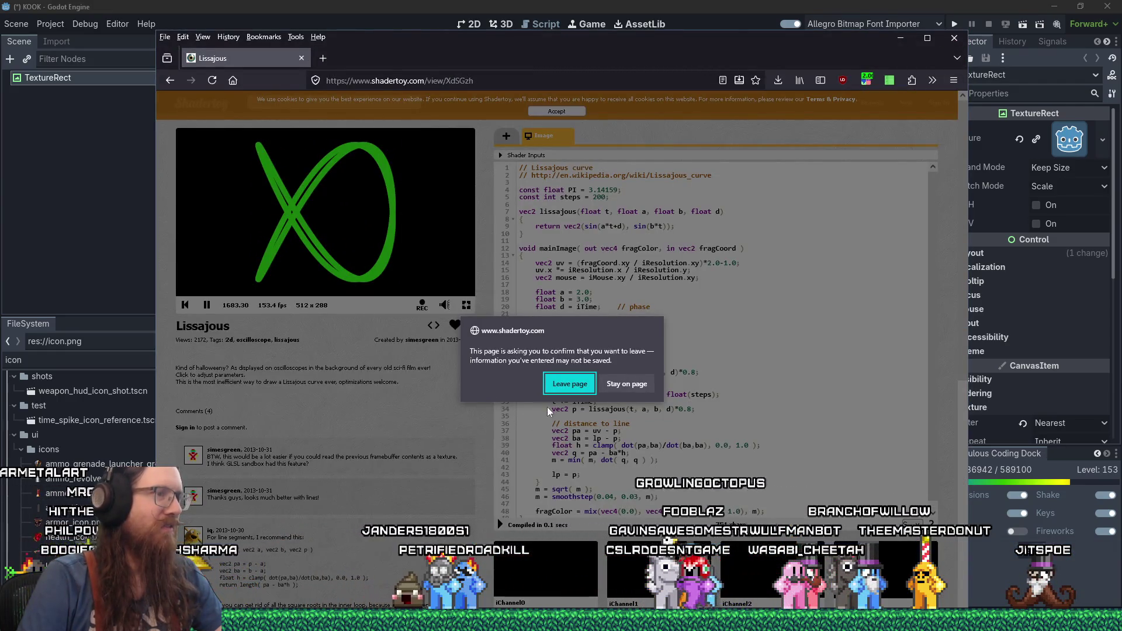
{"action": "left_click", "coordinate": [576, 383]}
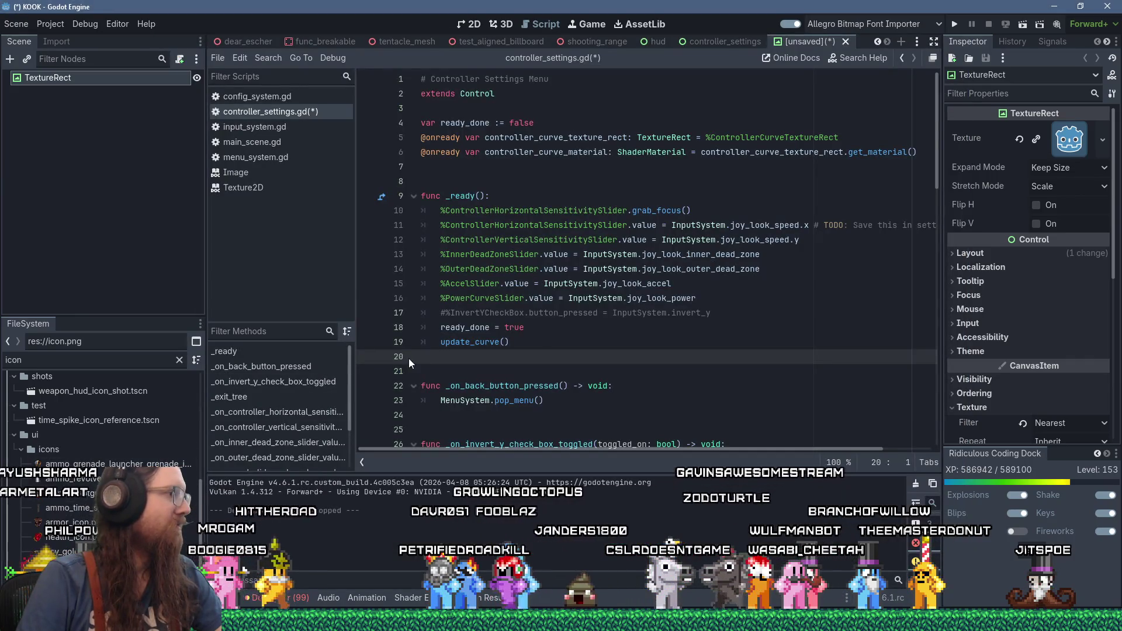
Close the Stack Overflow quadratic-curve window, leaving the iquilezles.org browser window in front
{"action": "mouse_move", "coordinate": [560, 622]}
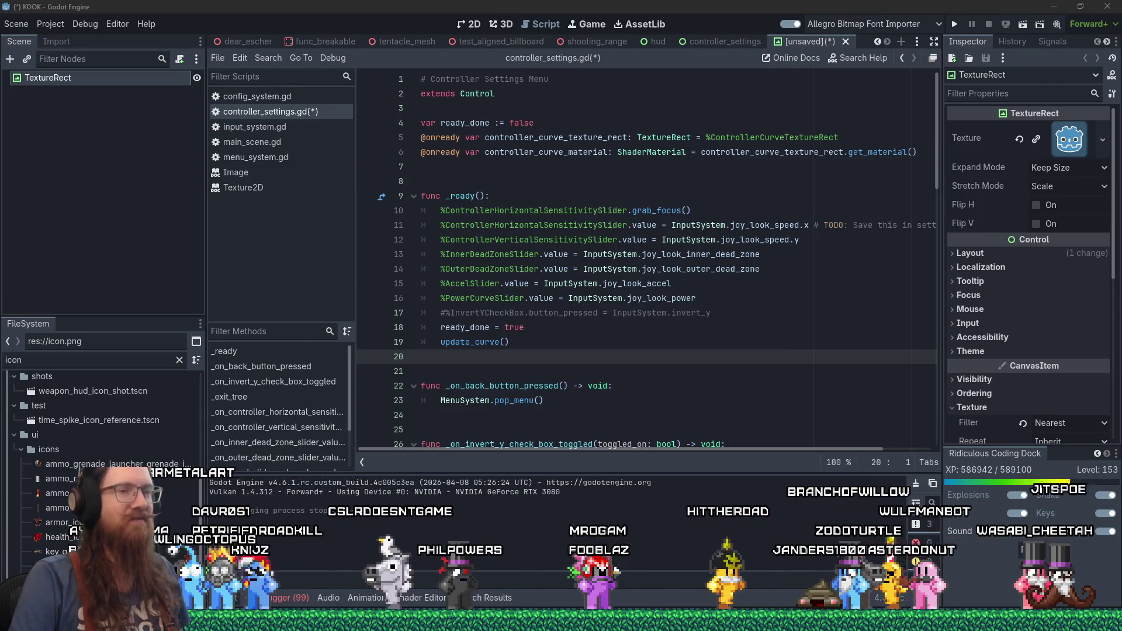
{"action": "mouse_move", "coordinate": [1097, 597]}
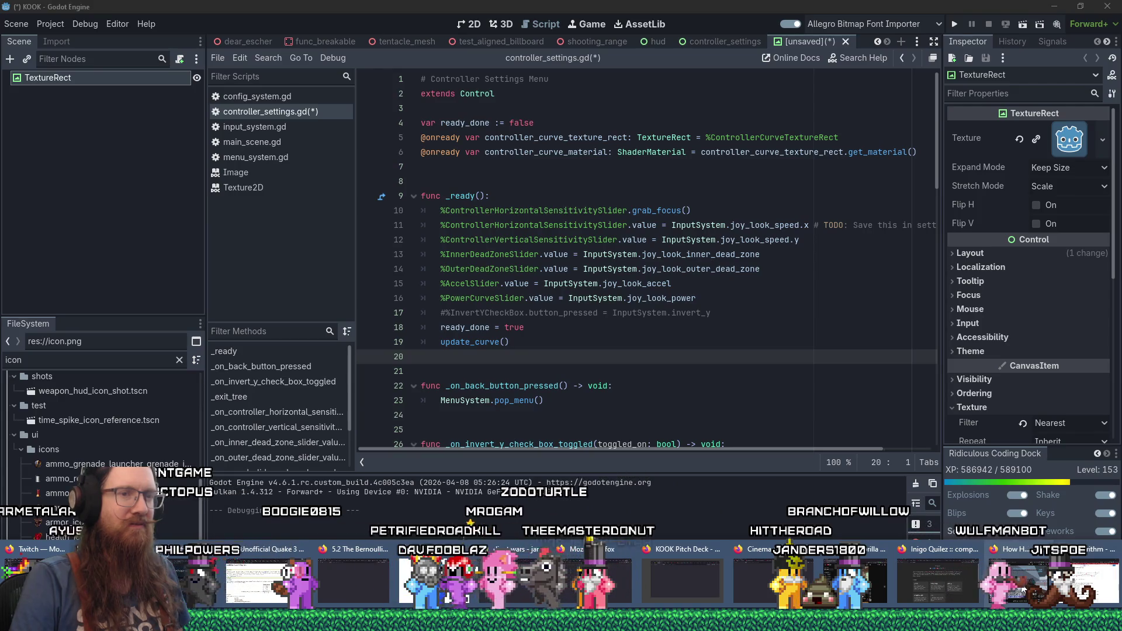
{"action": "left_click", "coordinate": [1084, 587]}
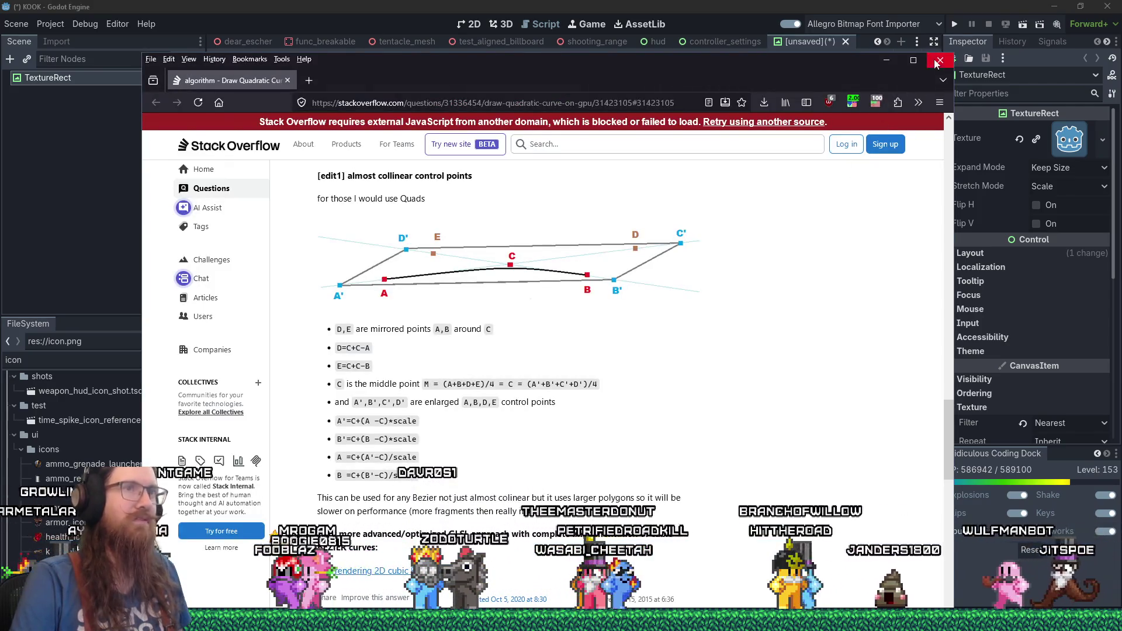
{"action": "left_click", "coordinate": [1083, 622]}
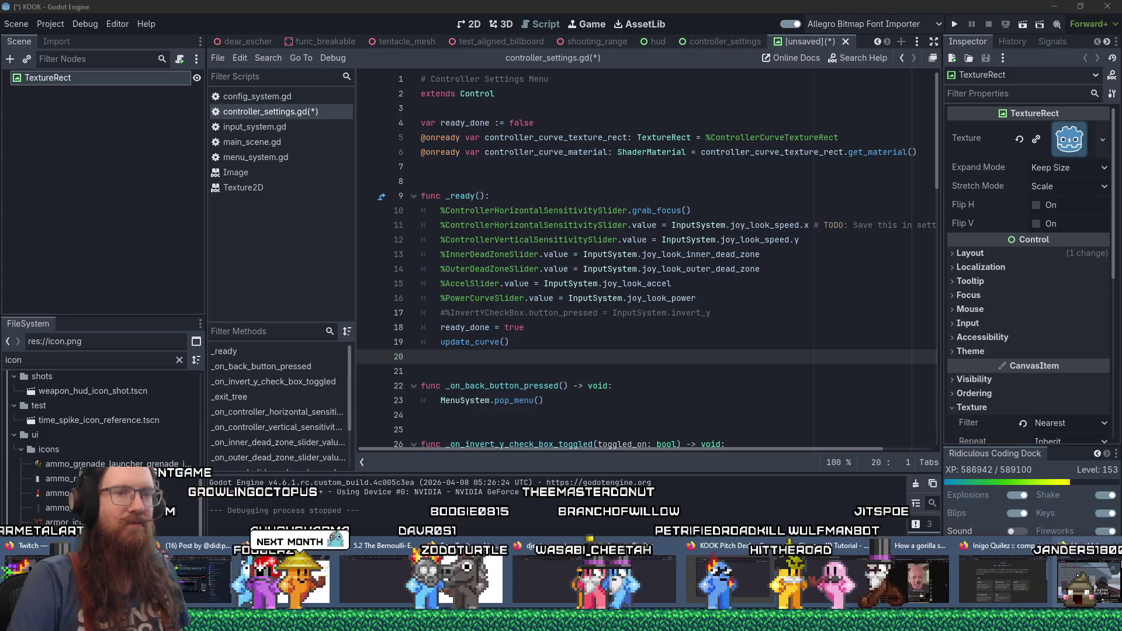
{"action": "left_click", "coordinate": [1001, 573]}
Go to twitch, close the calendar overlay, and open the Software and Game Development category
{"action": "left_click", "coordinate": [779, 46]}
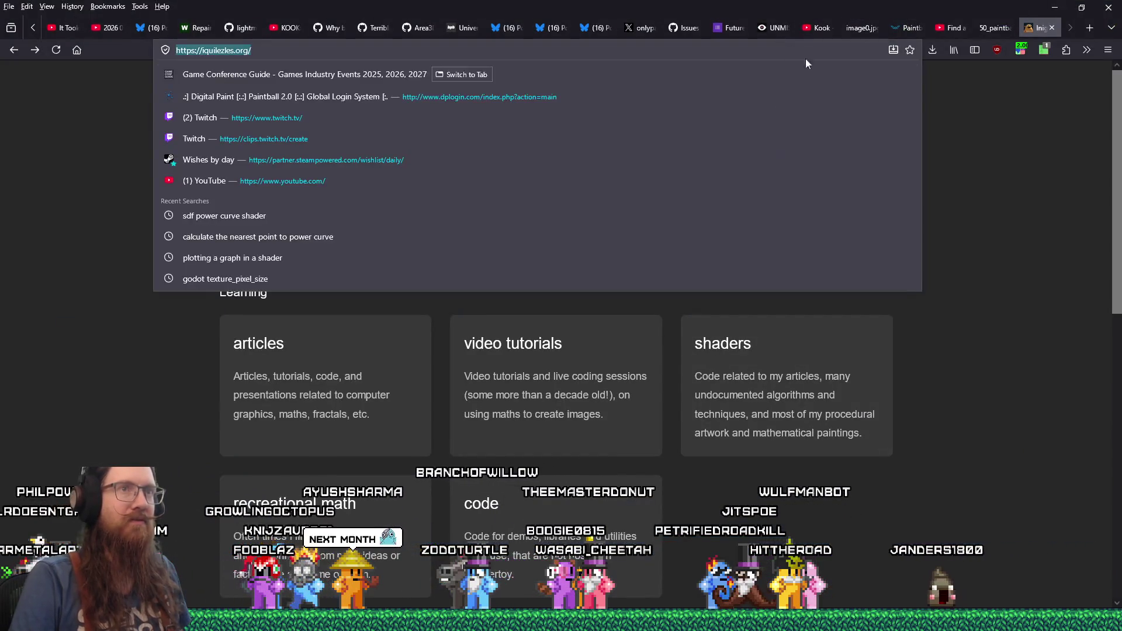
{"action": "type", "text": "twitch.tv/"}
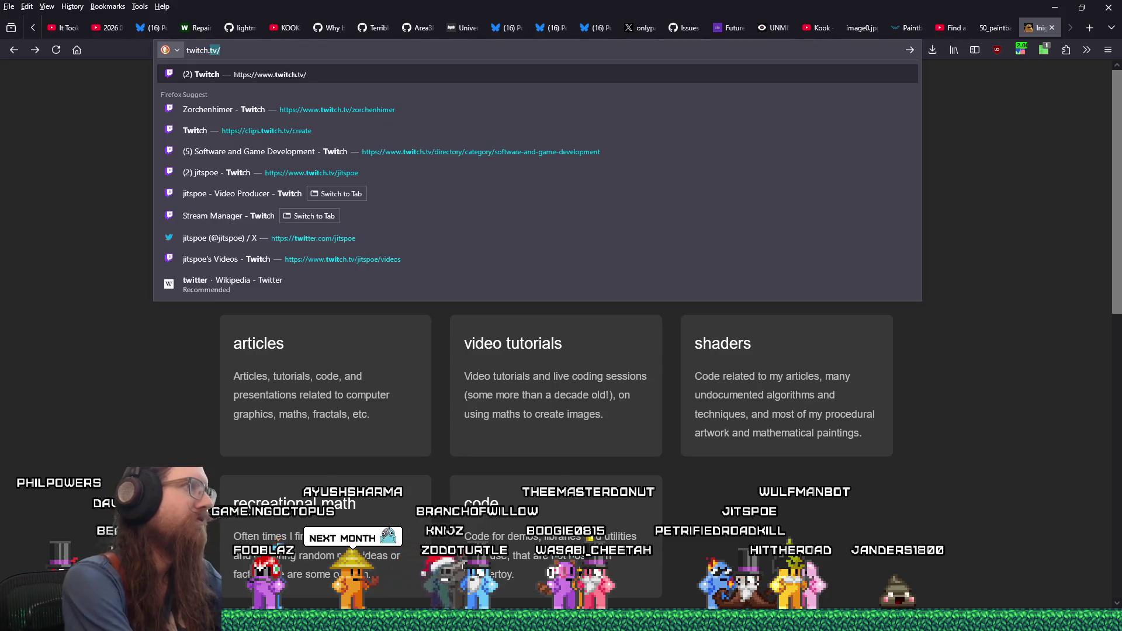
{"action": "key", "text": "Return"}
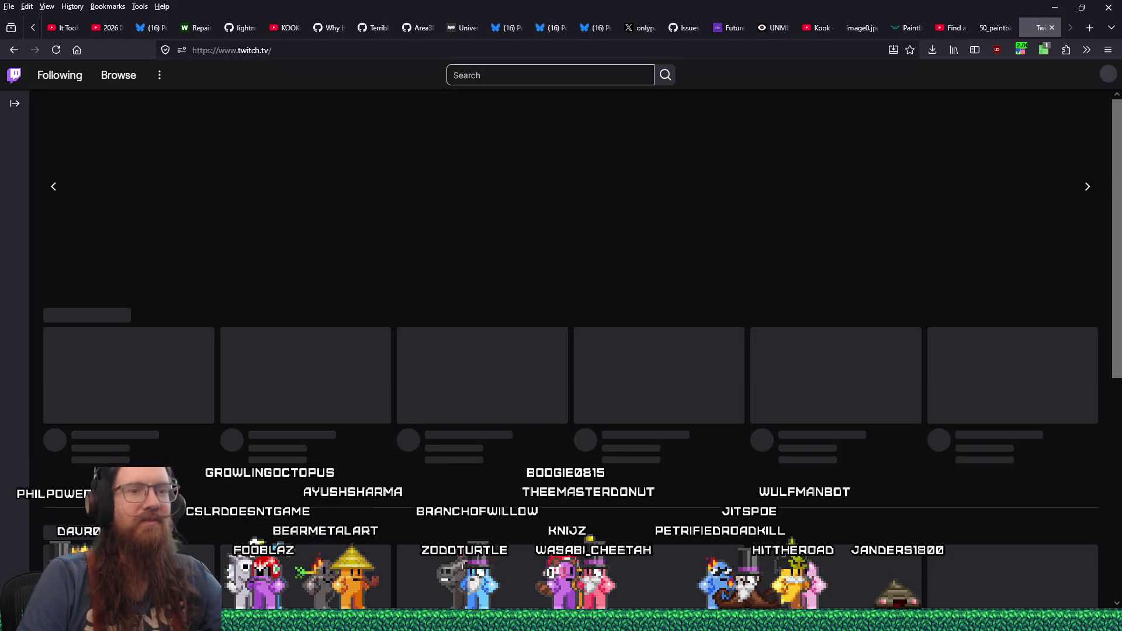
{"action": "left_click", "coordinate": [1091, 619]}
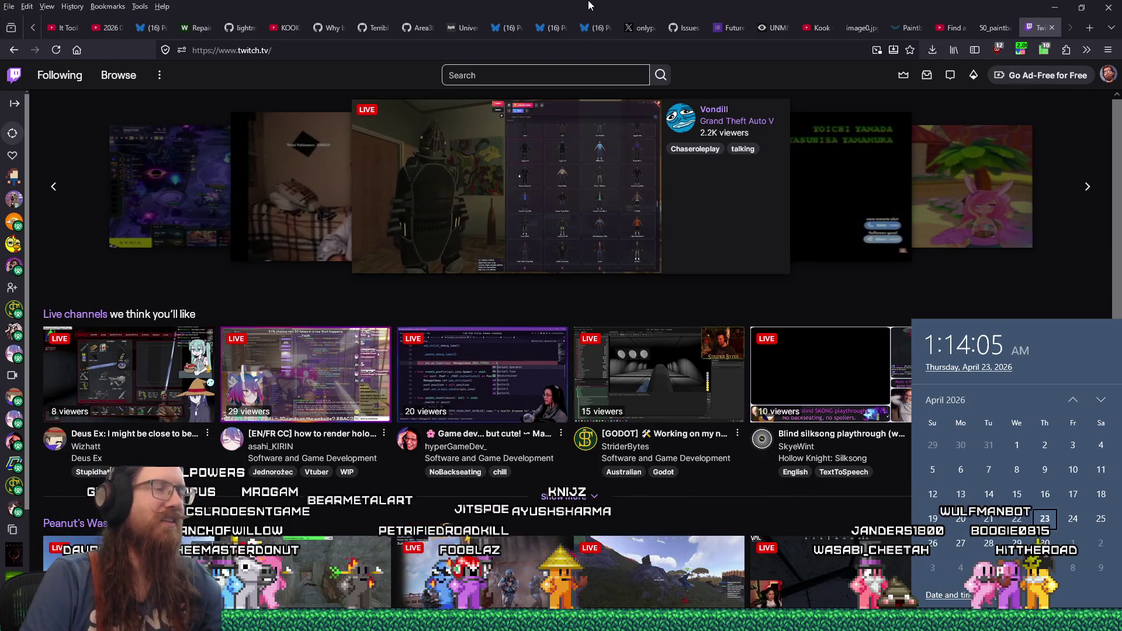
{"action": "left_click", "coordinate": [817, 497]}
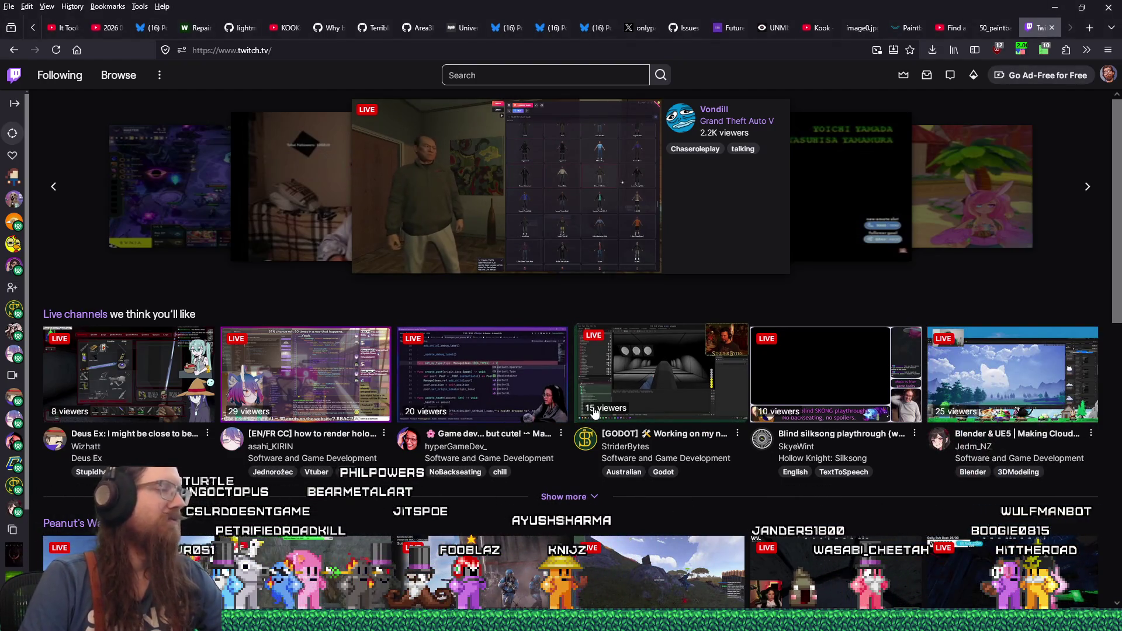
{"action": "scroll", "coordinate": [594, 413], "scroll_direction": "down", "scroll_amount": 5}
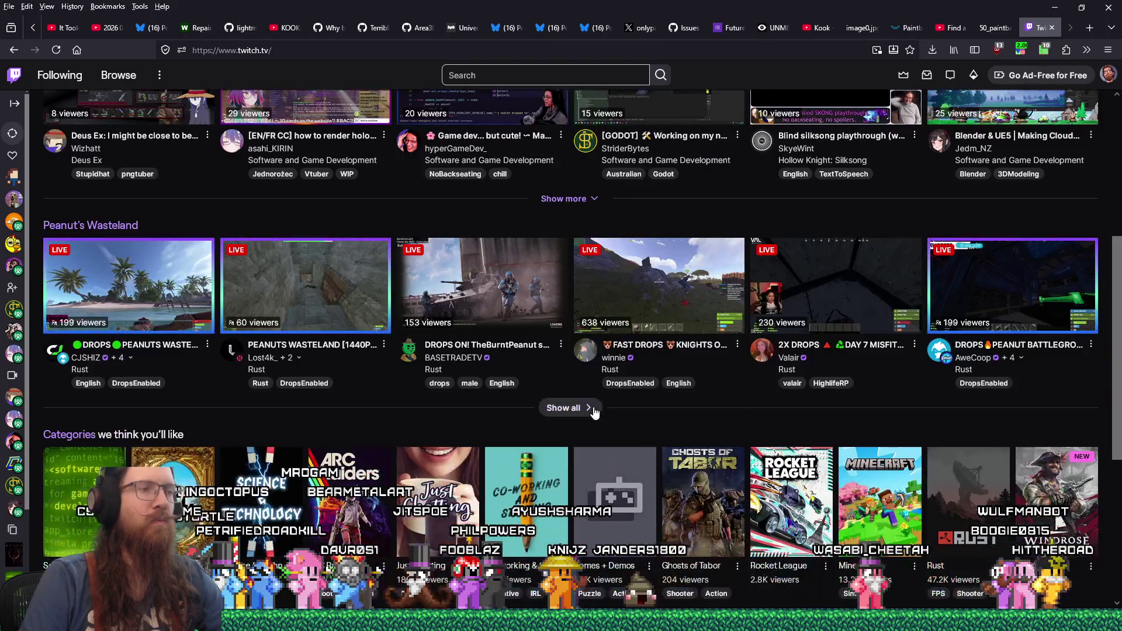
{"action": "scroll", "coordinate": [595, 412], "scroll_direction": "down", "scroll_amount": 2}
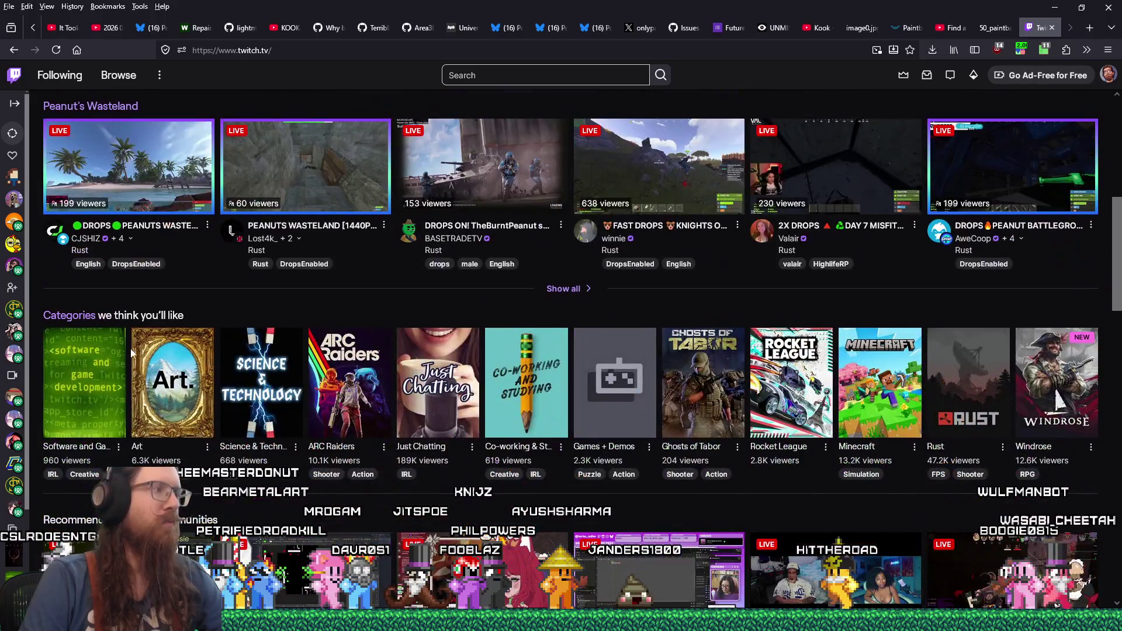
{"action": "left_click", "coordinate": [88, 383]}
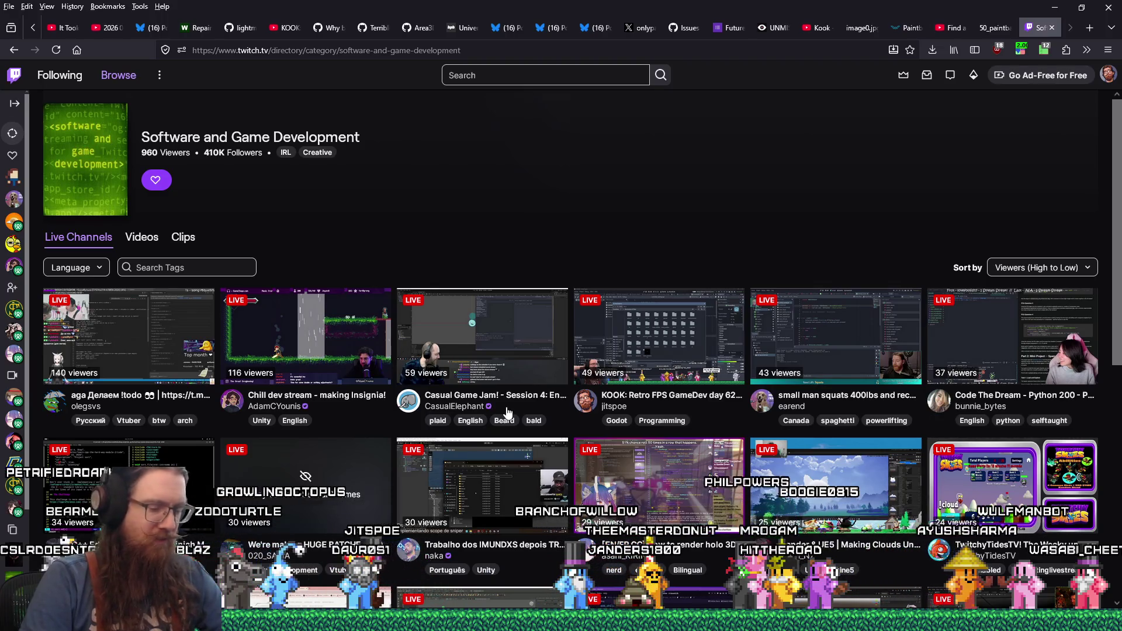
Open the [GODOT] 'Working on my new…' stream in a background tab and switch to it
{"action": "scroll", "coordinate": [508, 413], "scroll_direction": "down", "scroll_amount": 5}
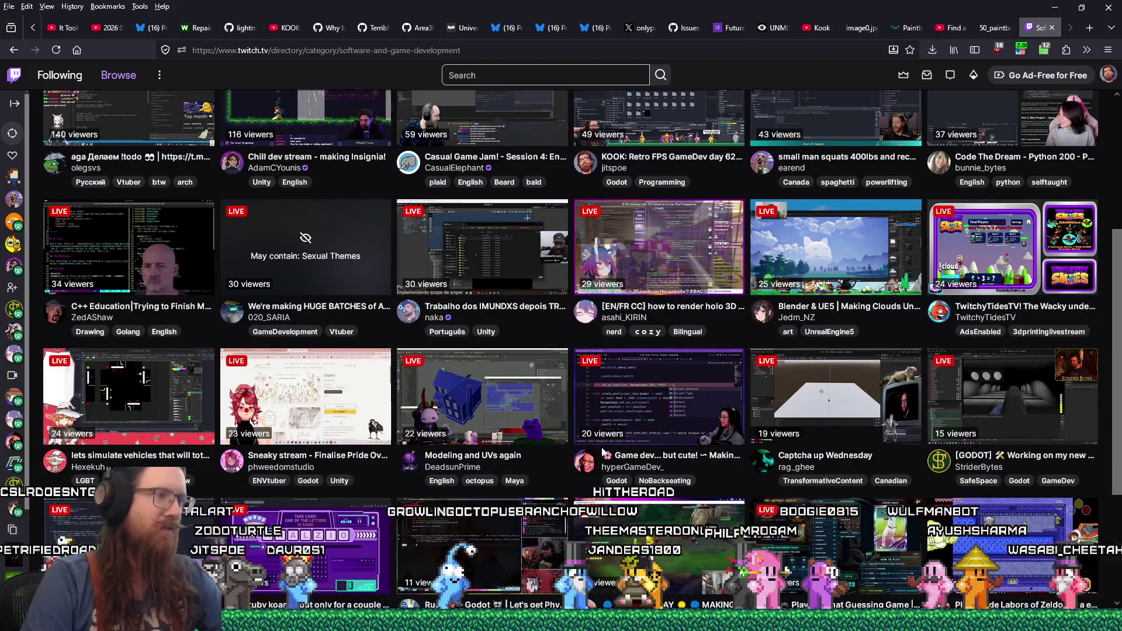
{"action": "scroll", "coordinate": [602, 453], "scroll_direction": "down", "scroll_amount": 5}
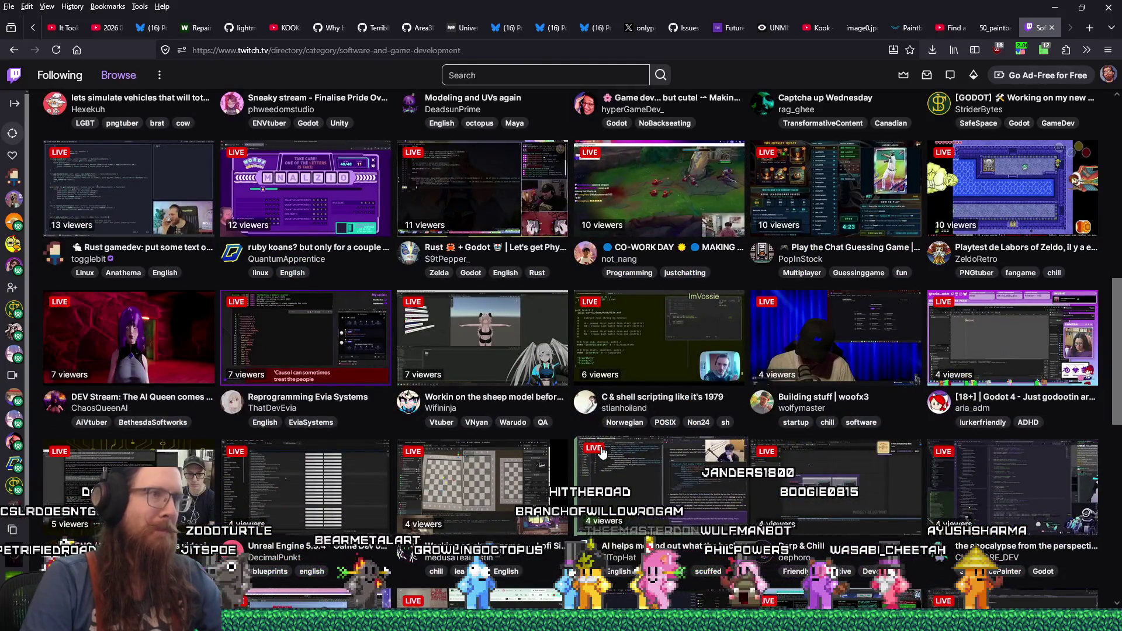
{"action": "scroll", "coordinate": [602, 451], "scroll_direction": "up", "scroll_amount": 3}
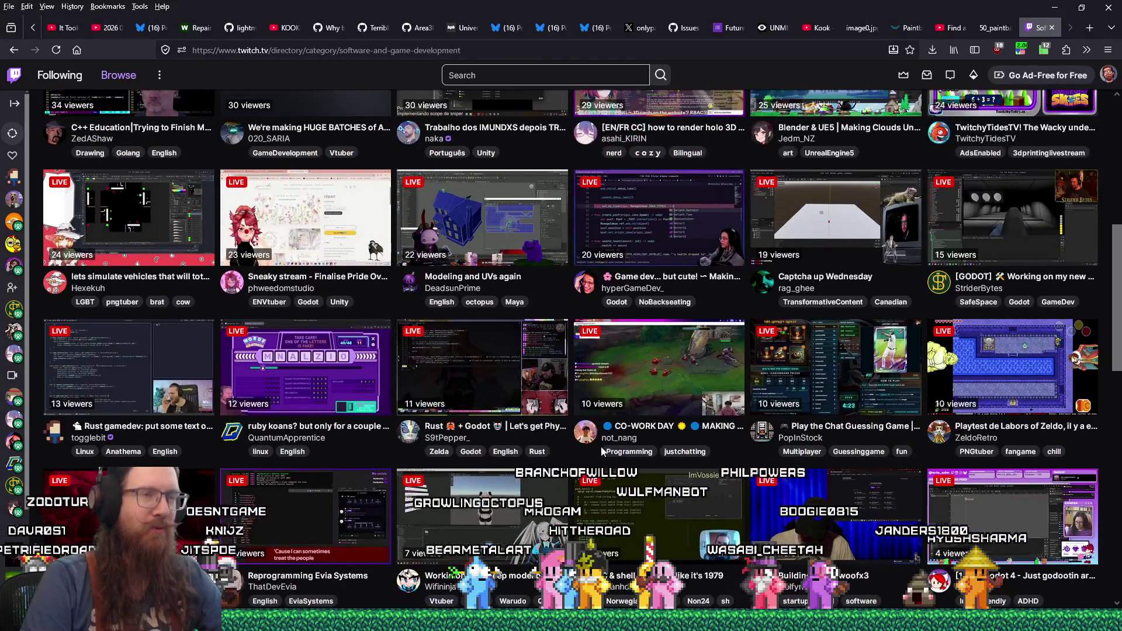
{"action": "middle_click", "coordinate": [993, 236]}
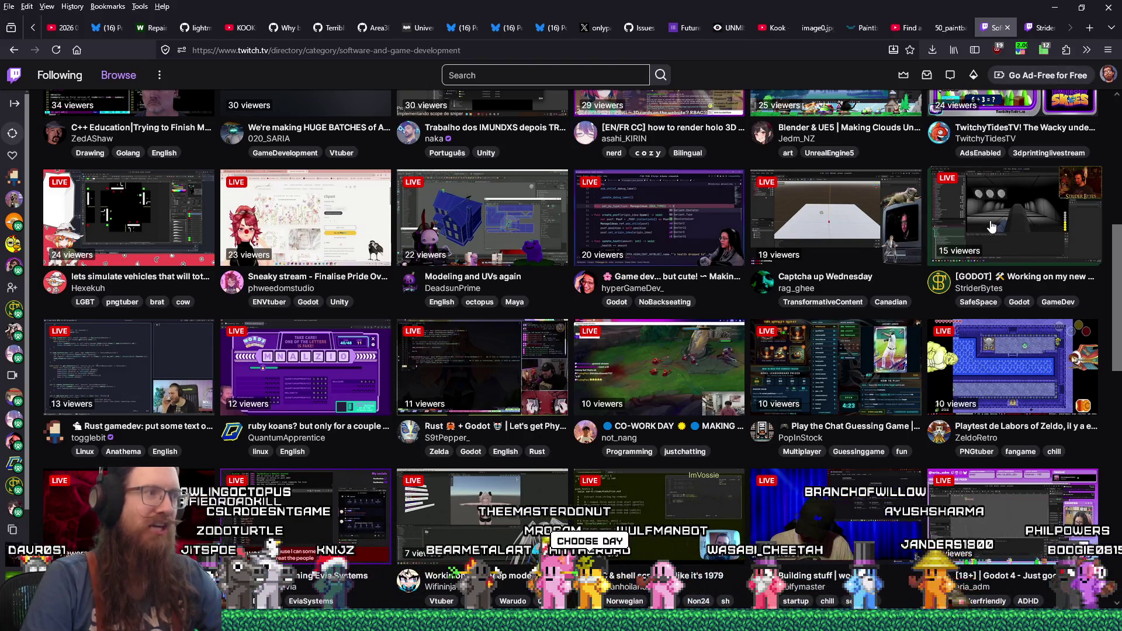
{"action": "left_click", "coordinate": [1042, 29]}
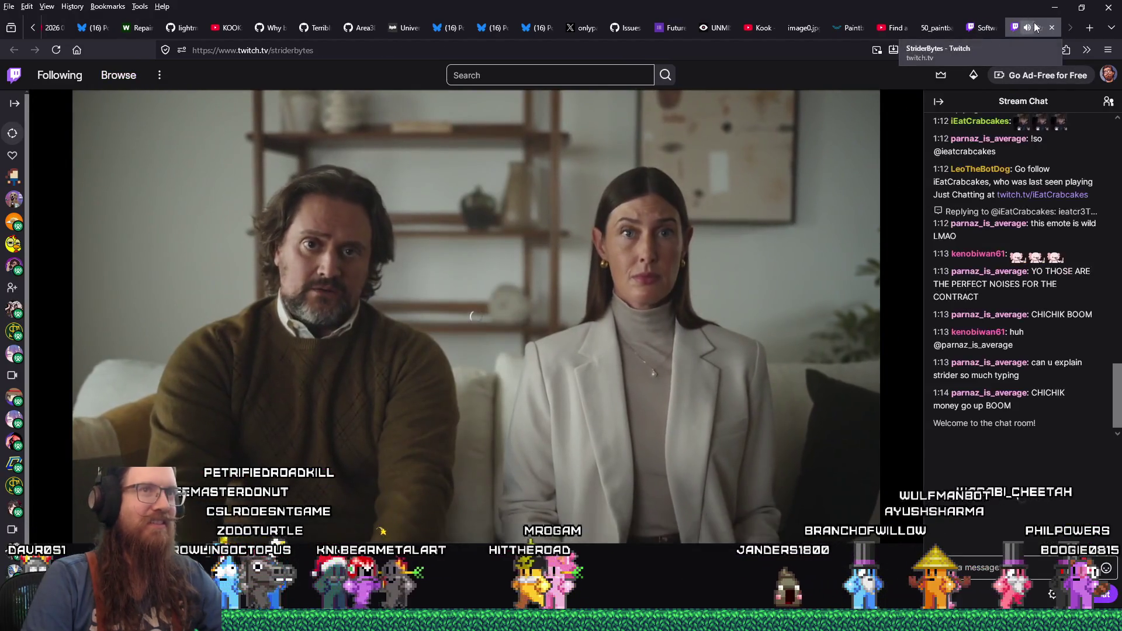
Mute the GODOT stream and turn off the silence-skipping extension
{"action": "left_click", "coordinate": [1028, 29]}
{"action": "left_click", "coordinate": [1014, 51]}
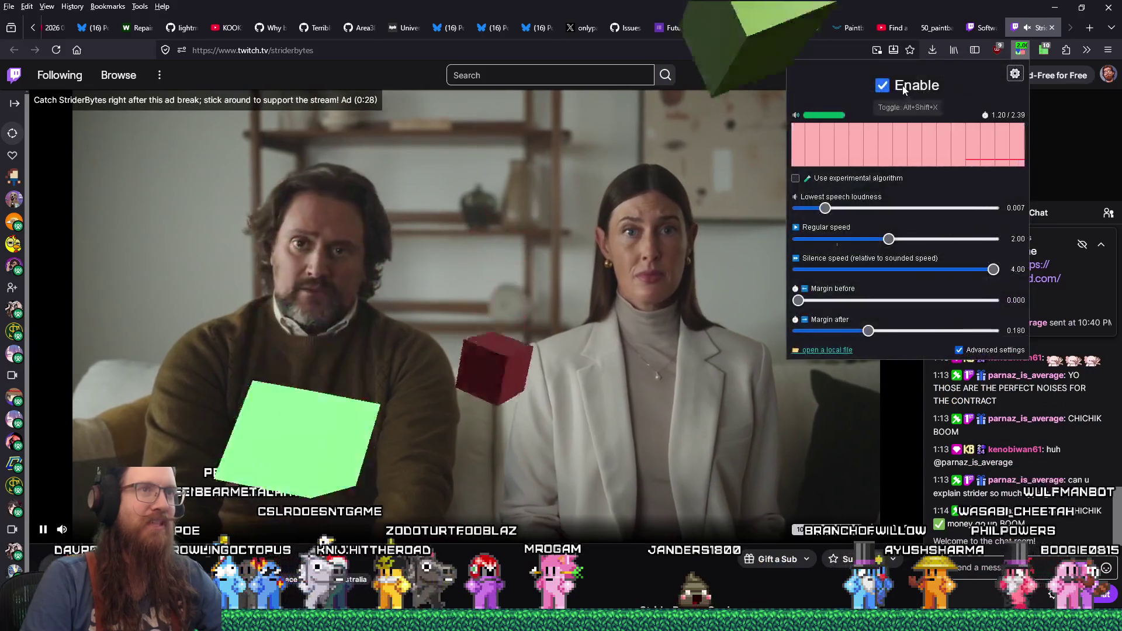
{"action": "left_click", "coordinate": [881, 83]}
Open the Rust gamedev and ruby koans streams in background tabs and mute each
{"action": "left_click", "coordinate": [984, 27]}
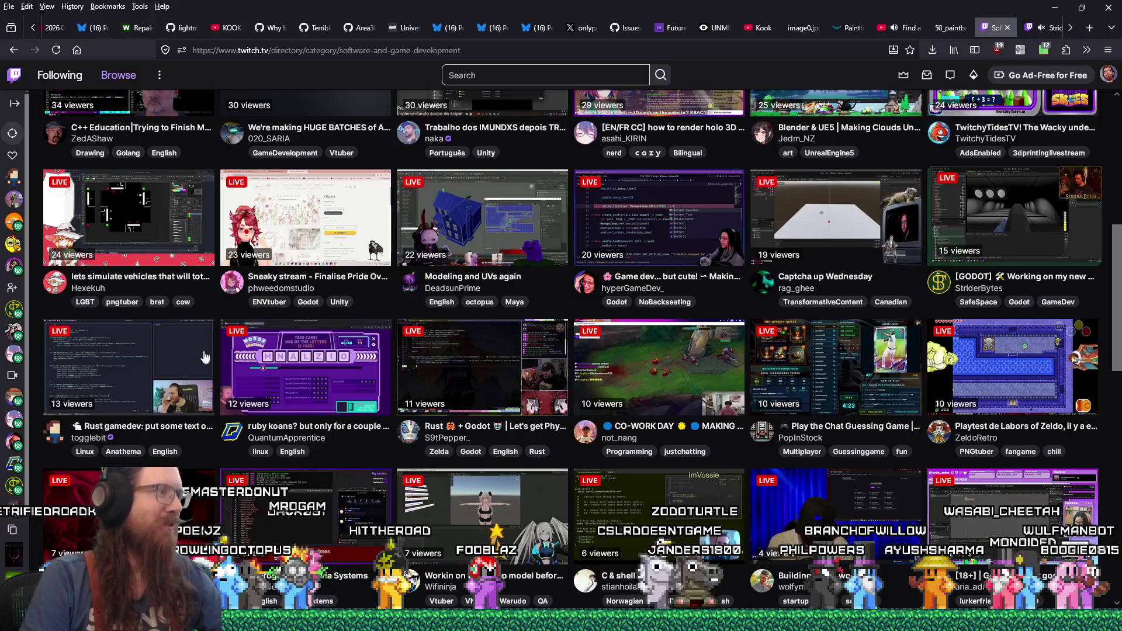
{"action": "middle_click", "coordinate": [134, 374]}
{"action": "middle_click", "coordinate": [305, 365]}
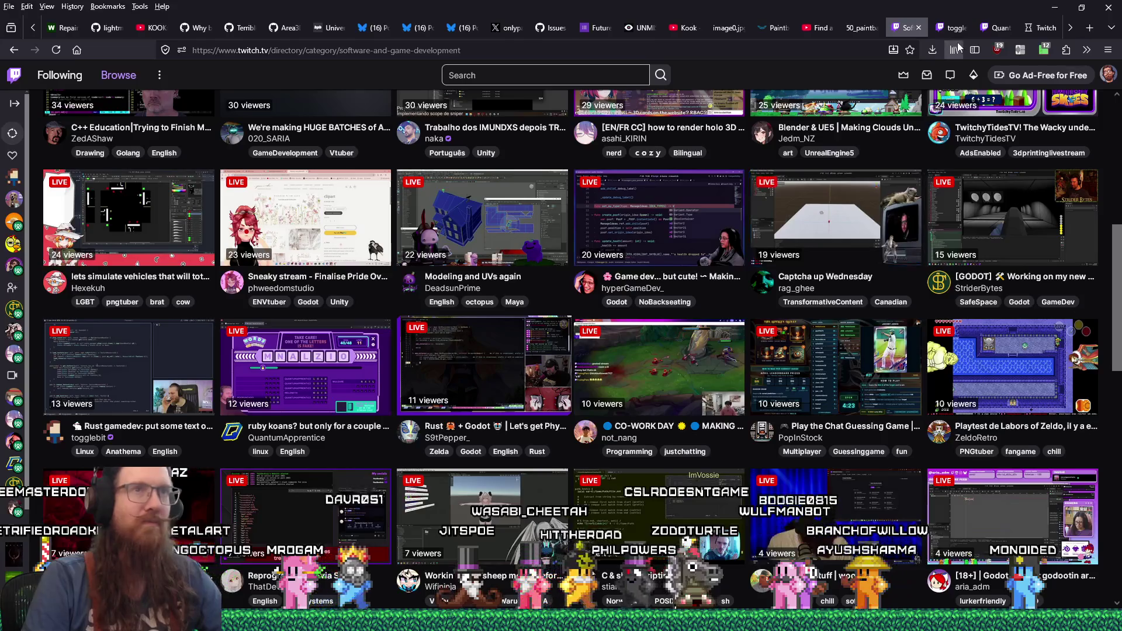
{"action": "left_click", "coordinate": [950, 31]}
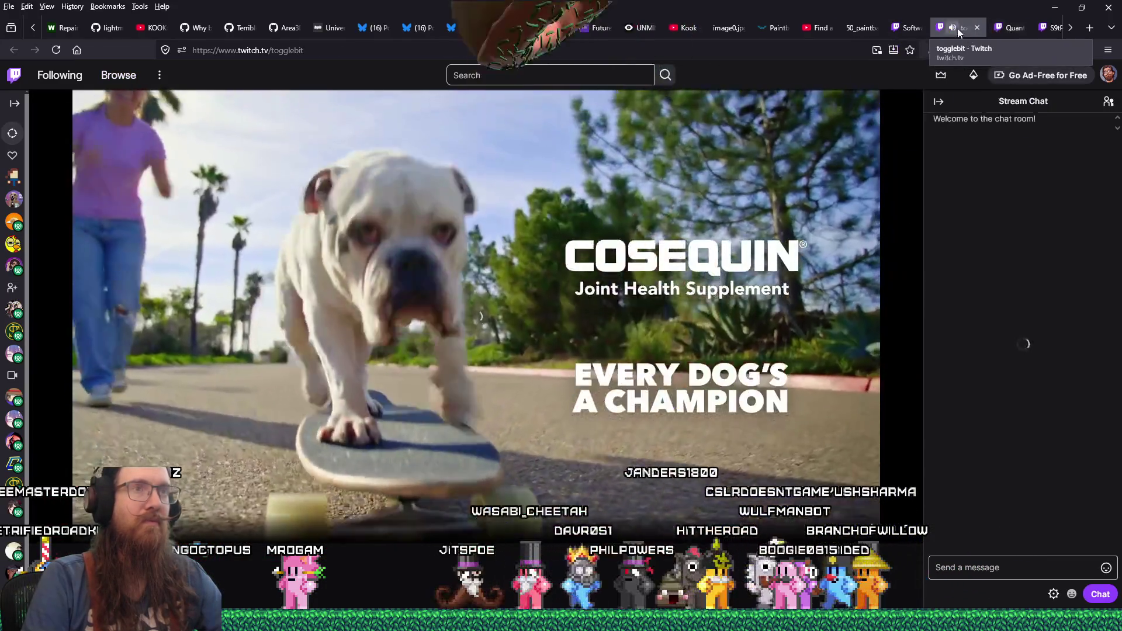
{"action": "left_click", "coordinate": [953, 28]}
{"action": "left_click", "coordinate": [1005, 28]}
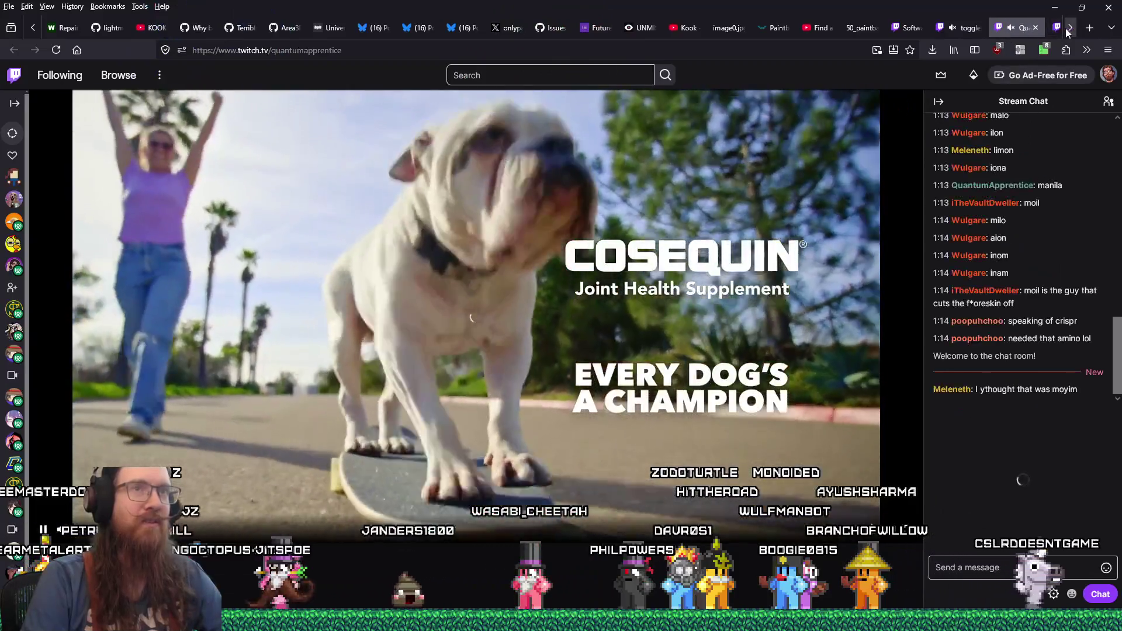
{"action": "left_click", "coordinate": [1010, 27]}
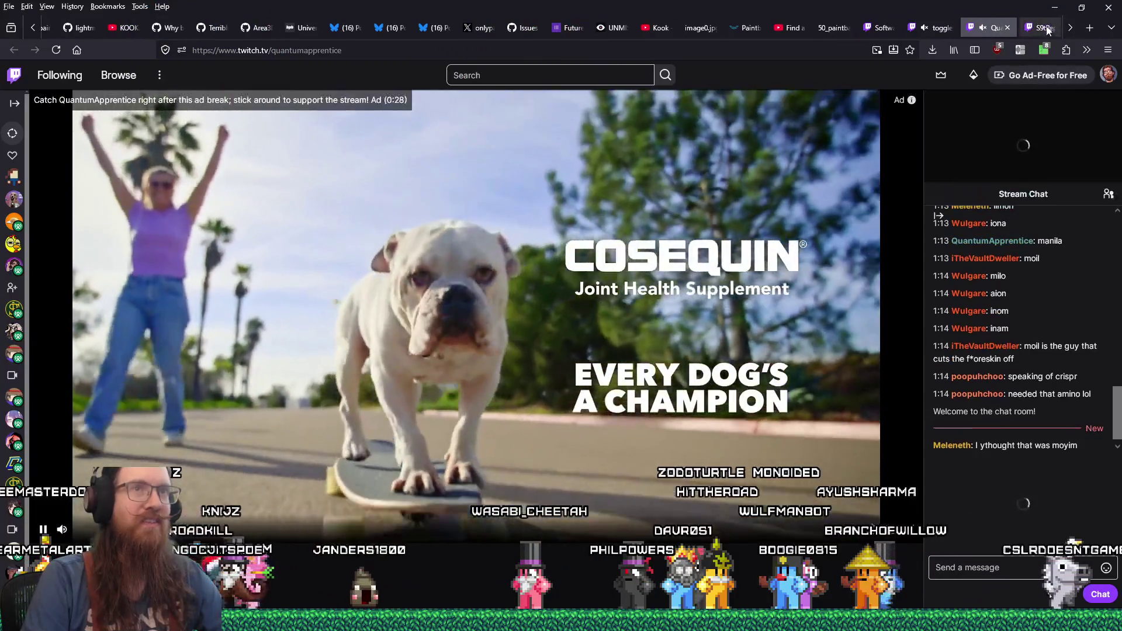
Mute the Rust + Godot stream with Ctrl+M and end on the GODOT stream
{"action": "left_click", "coordinate": [1037, 29]}
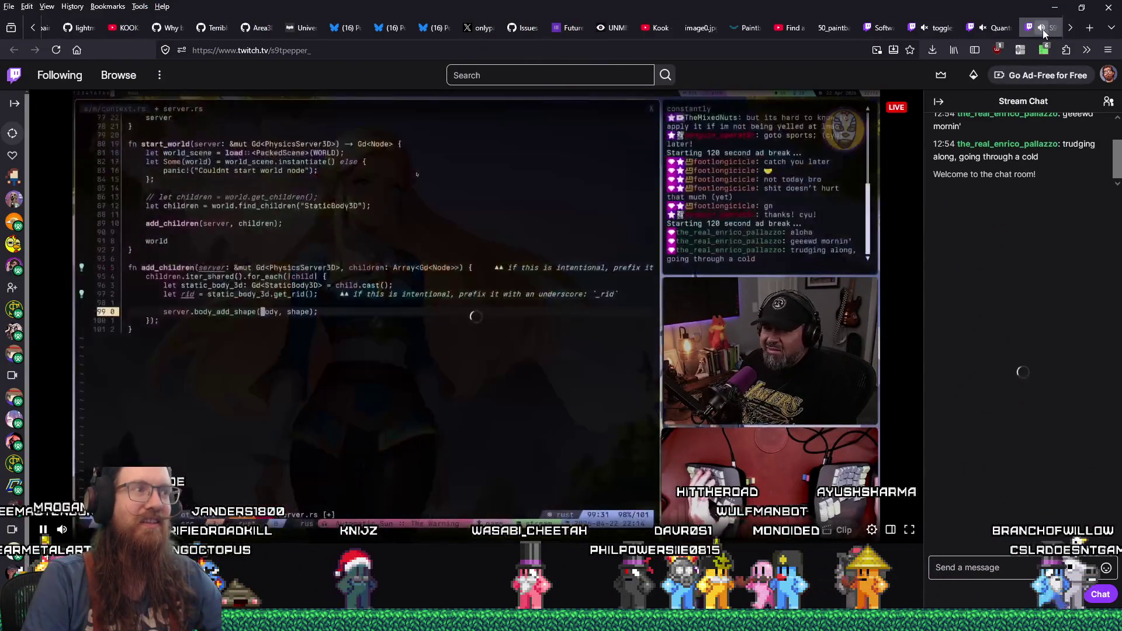
{"action": "left_click", "coordinate": [1070, 29]}
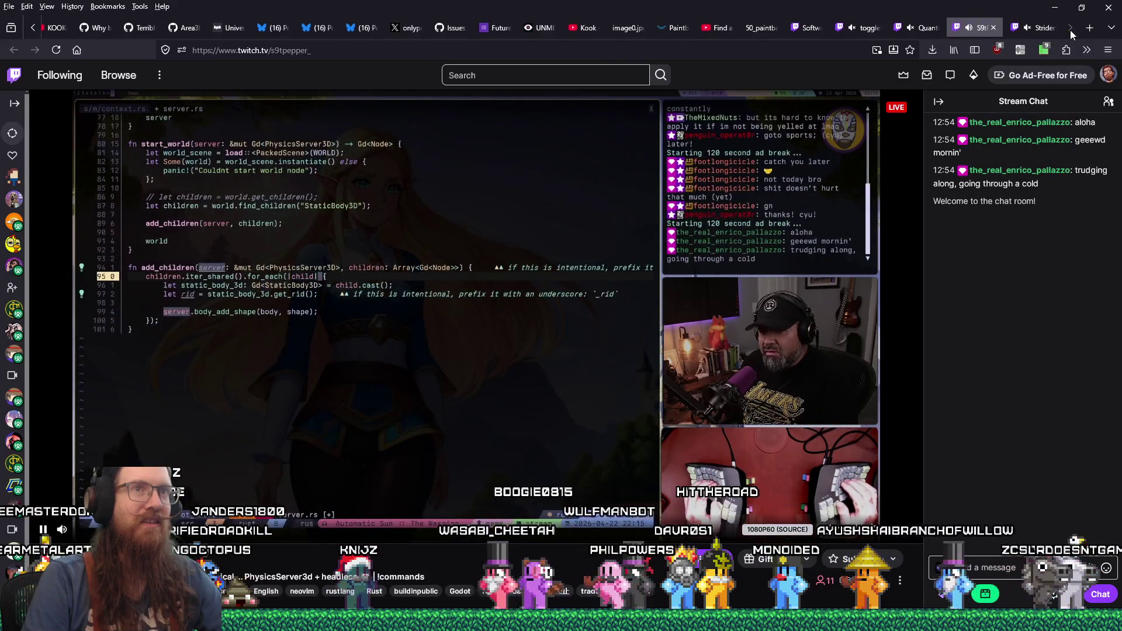
{"action": "key", "text": "ctrl+m"}
{"action": "left_click", "coordinate": [1037, 29]}
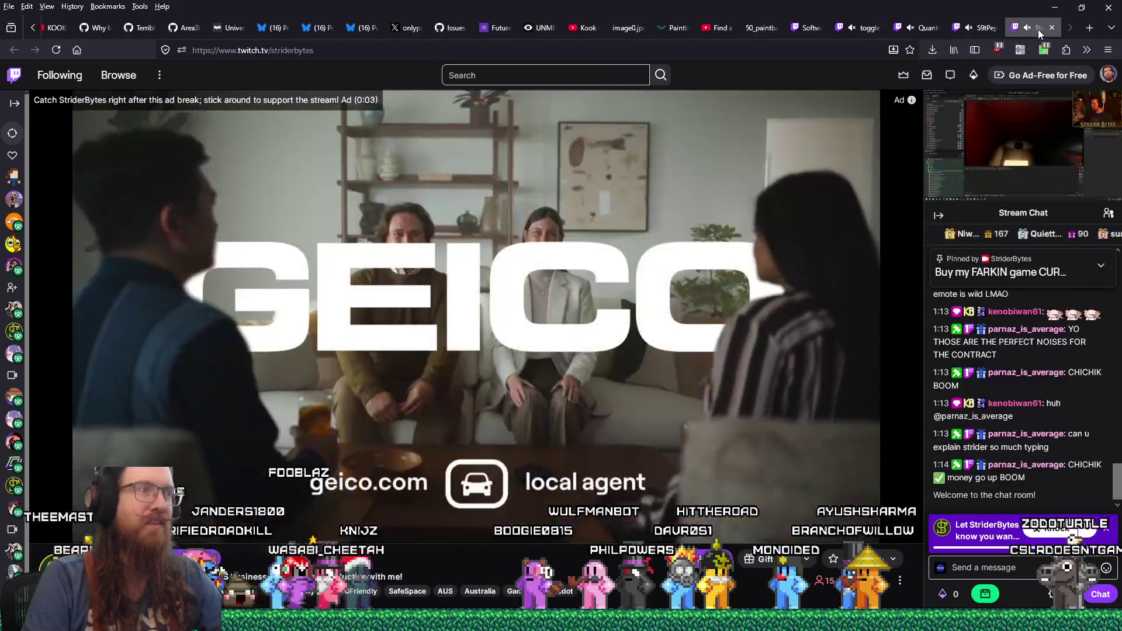
{"action": "left_click", "coordinate": [982, 29]}
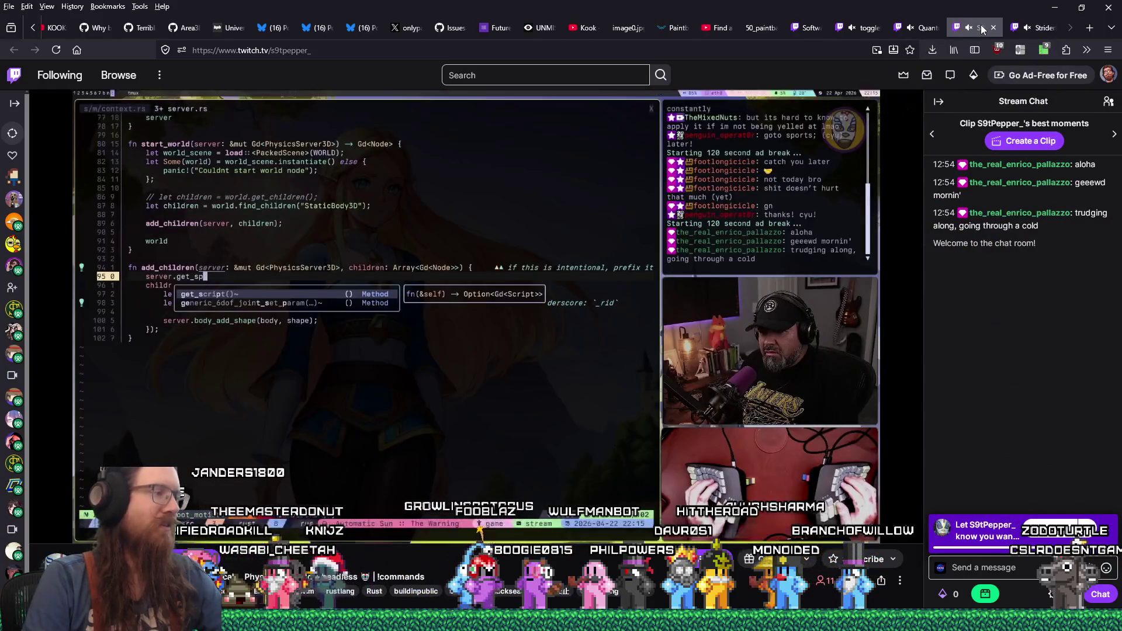
{"action": "left_click", "coordinate": [1043, 29]}
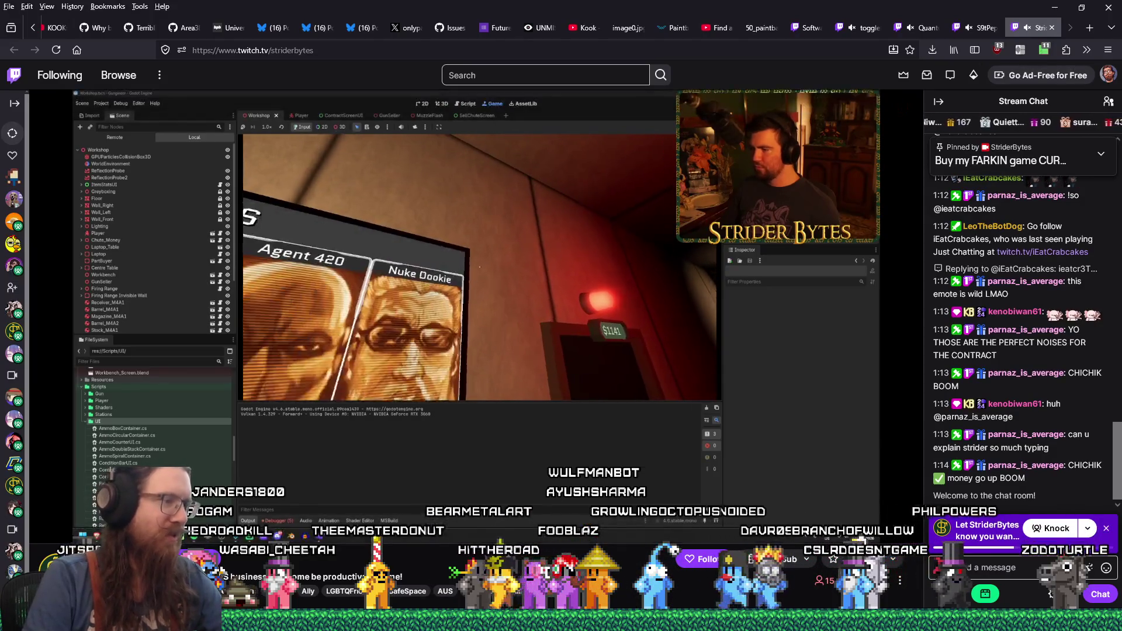
{"action": "mouse_move", "coordinate": [432, 628]}
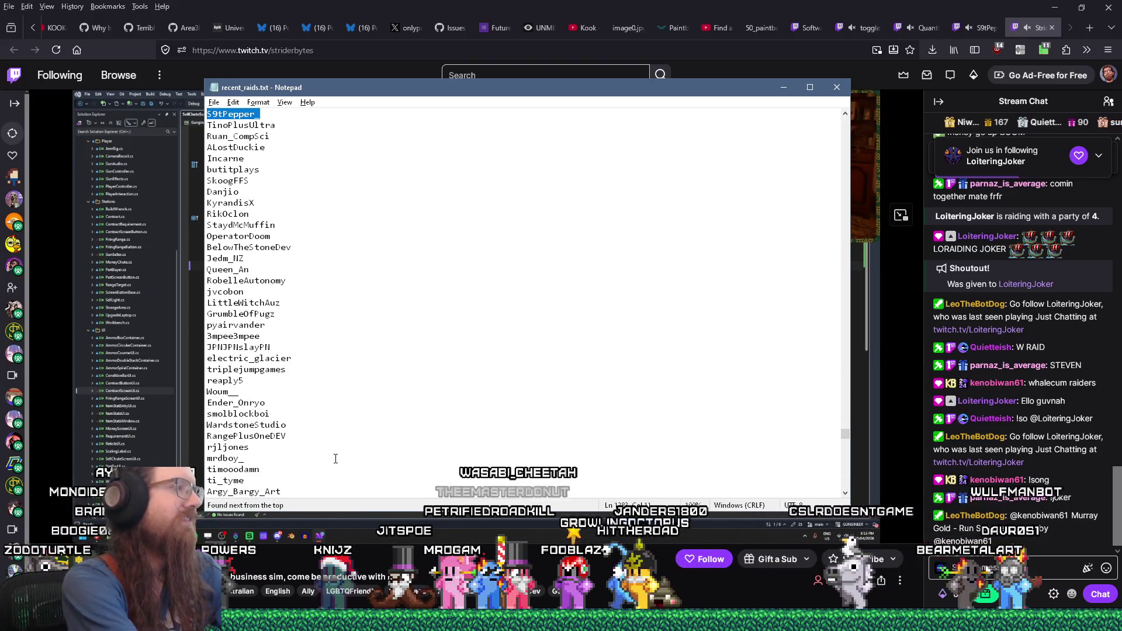
Look in on the ruby koans and Rust gamedev stream tabs, ending on the Rust + Godot stream
{"action": "left_click", "coordinate": [985, 29]}
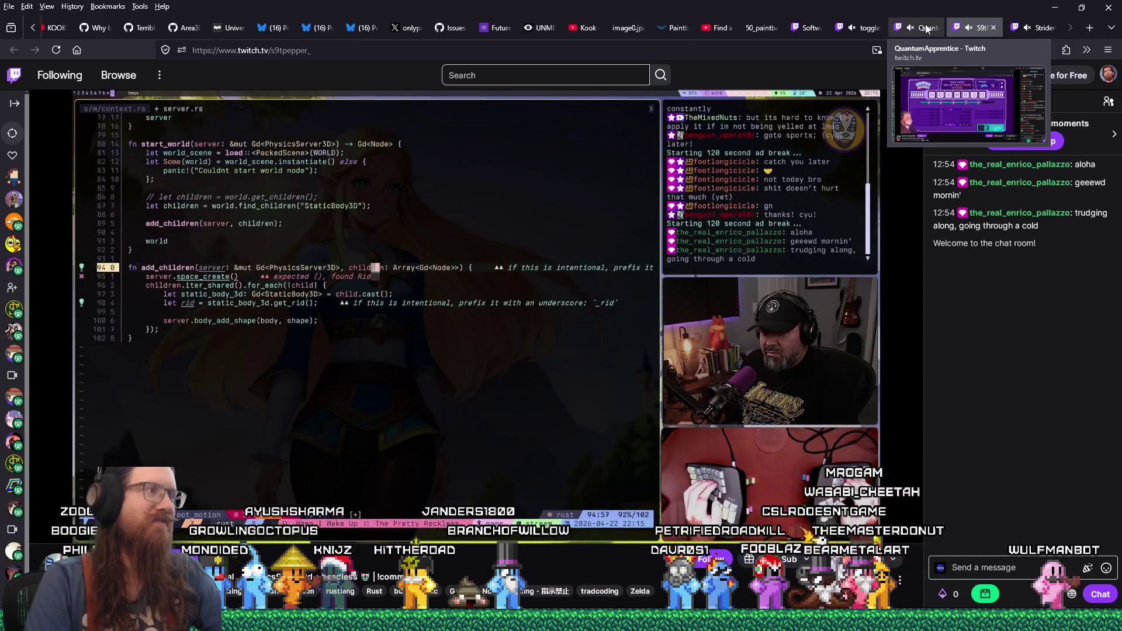
{"action": "left_click", "coordinate": [926, 29]}
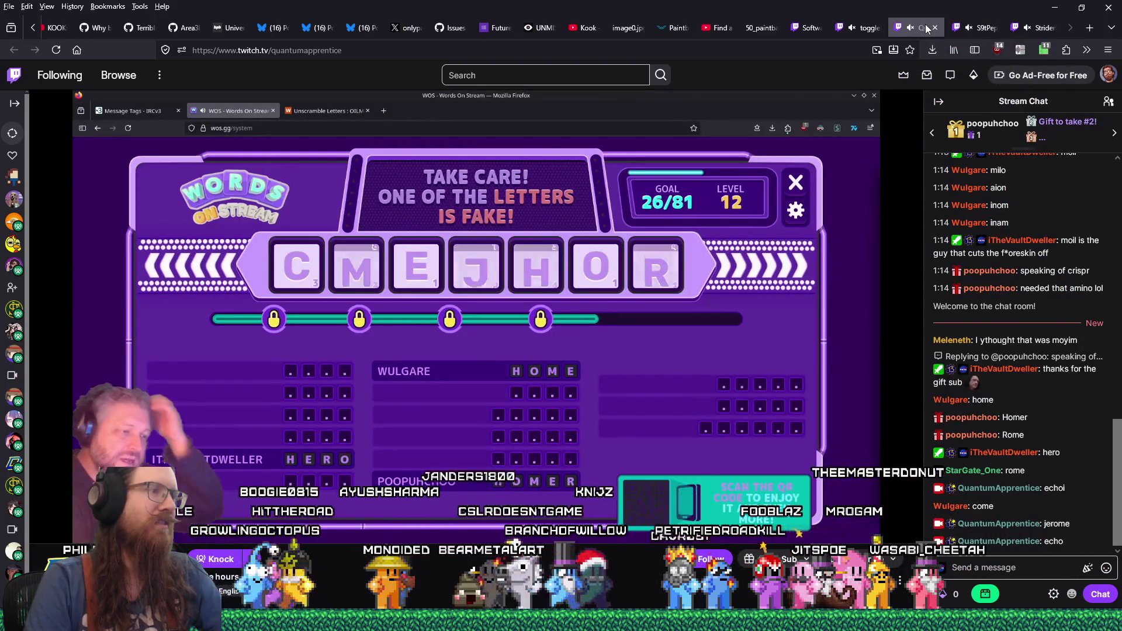
{"action": "left_click", "coordinate": [866, 29]}
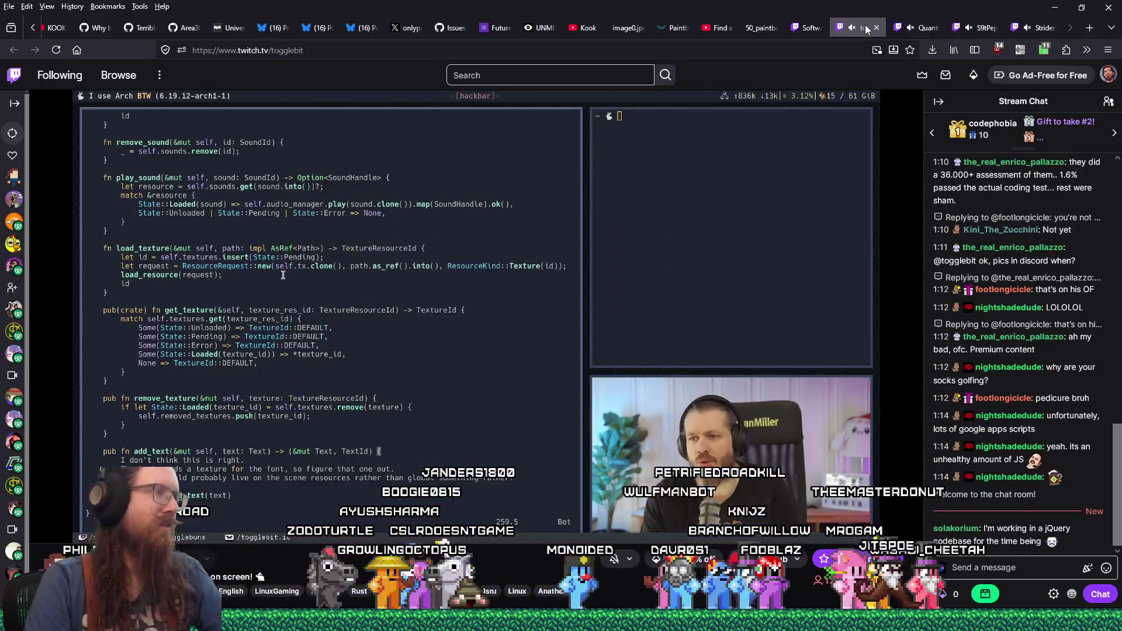
{"action": "left_click", "coordinate": [984, 26]}
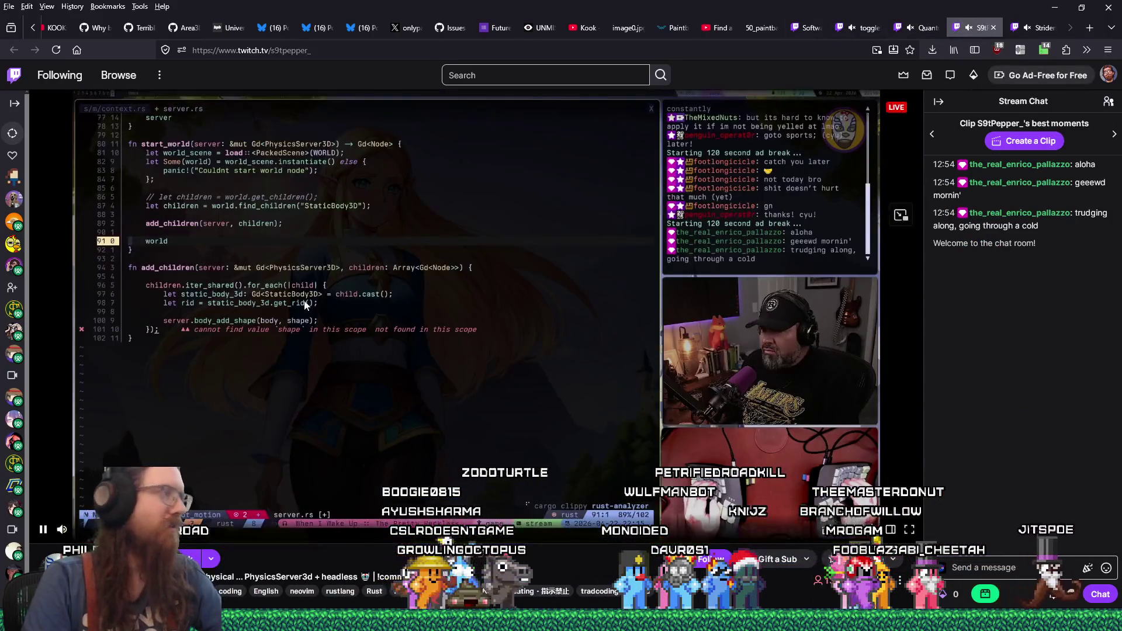